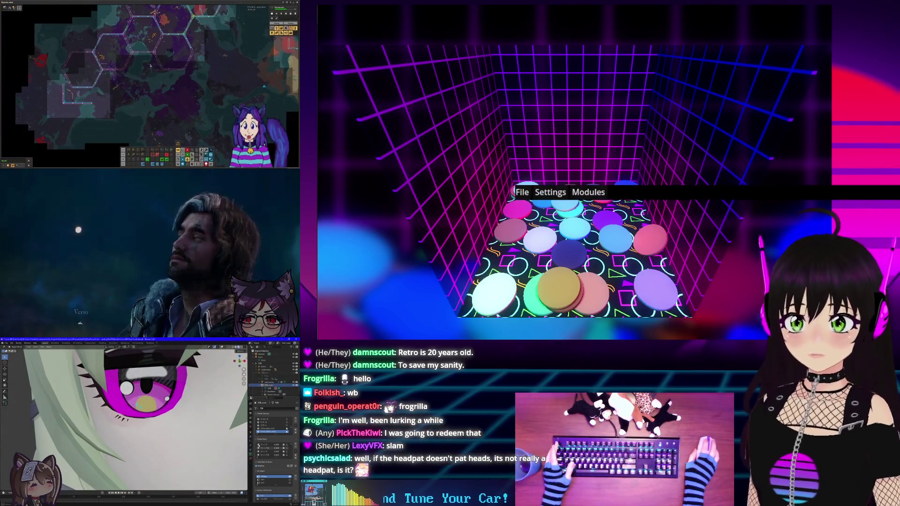
# Open the Mods window, check the LipSync and HeadPats settings, then hide the settings overlay
pyautogui.click(588, 192)
pyautogui.click(592, 205)
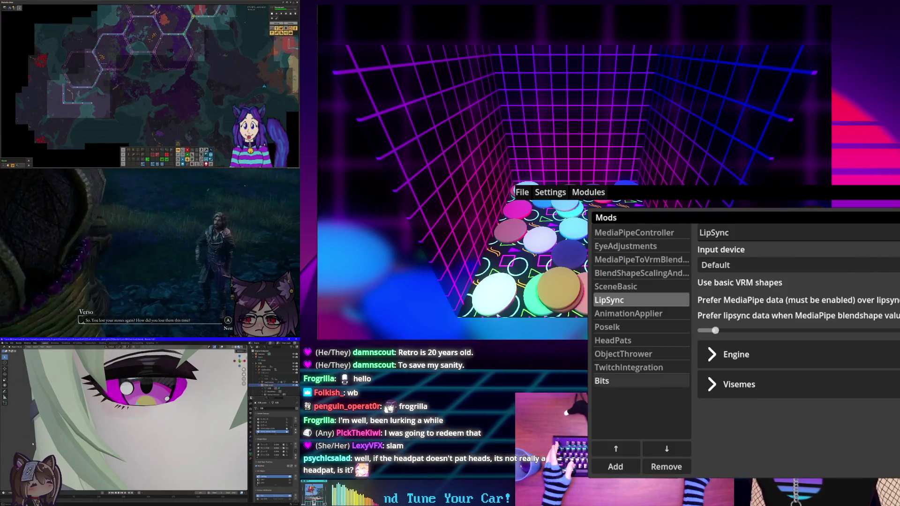
pyautogui.click(612, 340)
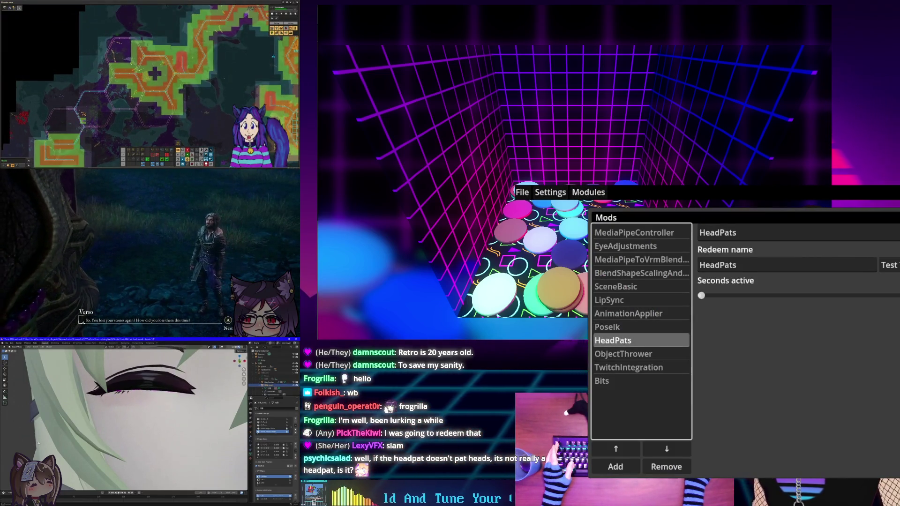
pyautogui.press('Escape')
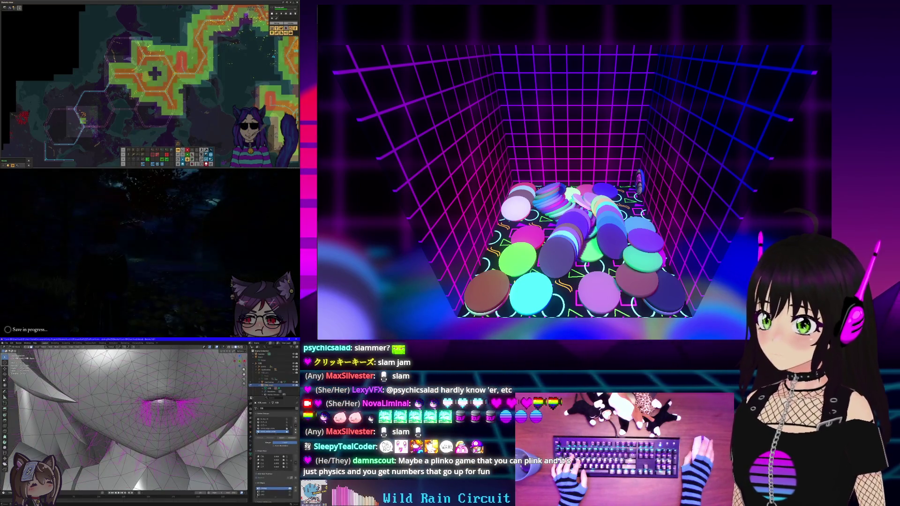
# Stop the running chat overlay scene and quit the editor to the Project List
pyautogui.click(826, 4)
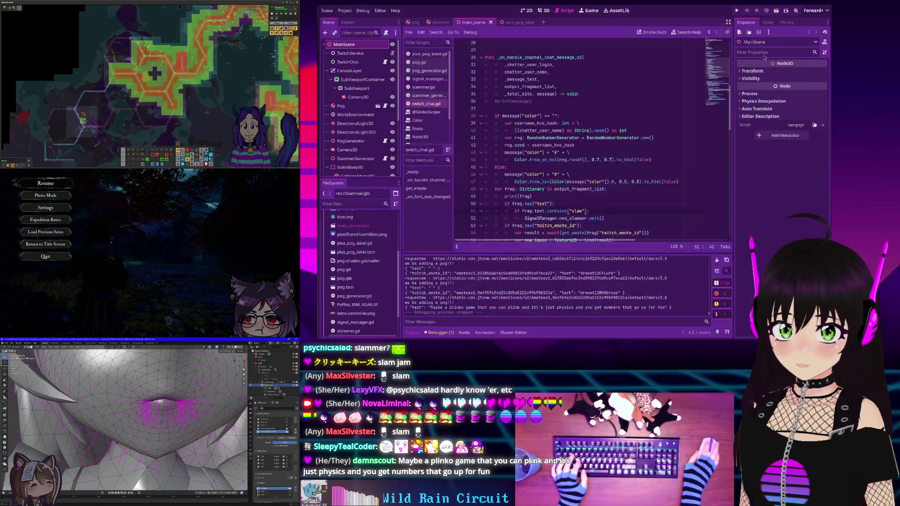
pyautogui.click(351, 10)
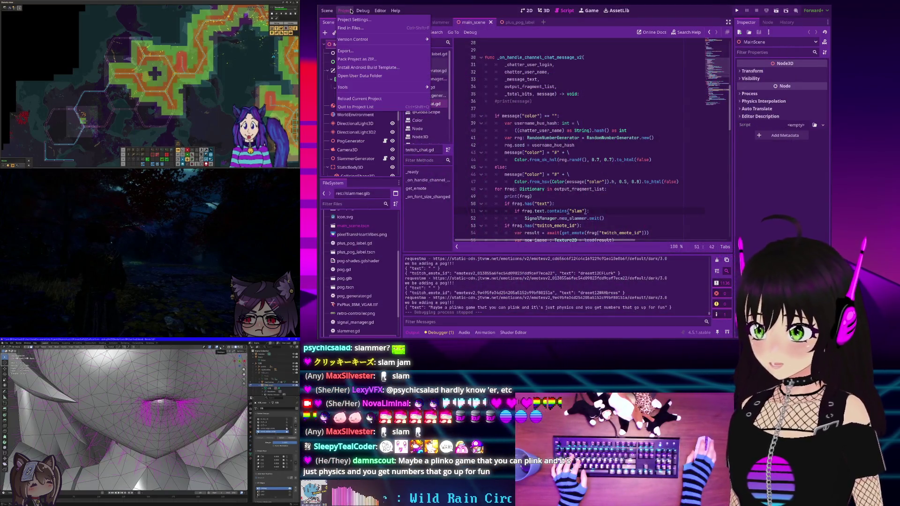
pyautogui.click(355, 107)
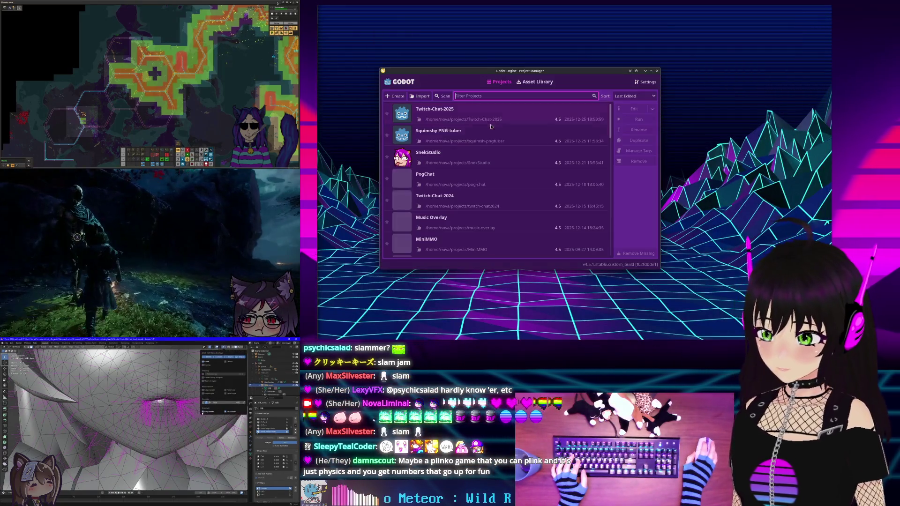
# Scroll to the 2d-Claw-Machine project, select it and run it
pyautogui.scroll(-8, 454, 137)
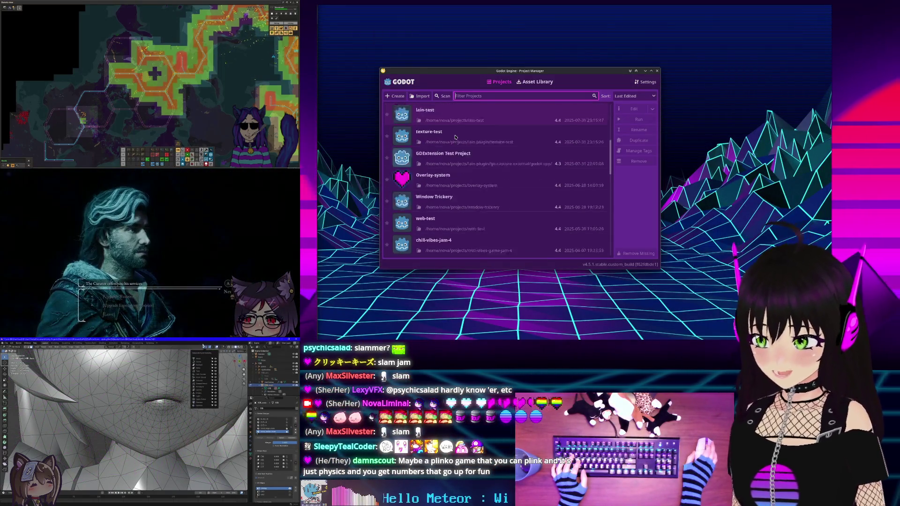
pyautogui.scroll(-1, 455, 136)
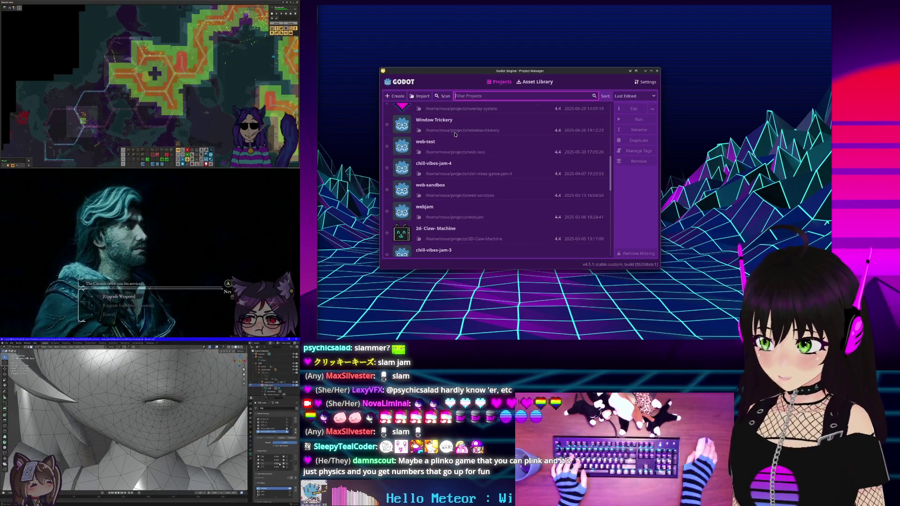
pyautogui.scroll(-1, 455, 136)
pyautogui.scroll(-1, 451, 194)
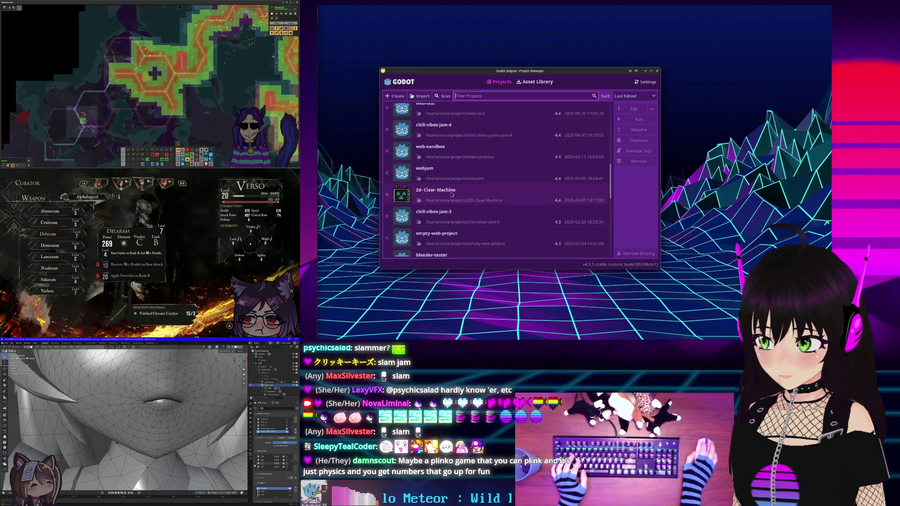
pyautogui.click(451, 194)
pyautogui.click(638, 119)
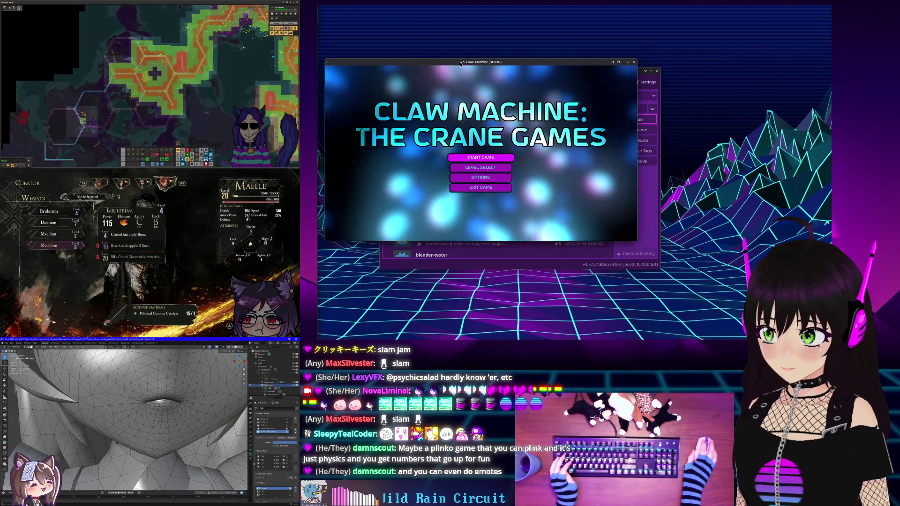
# Set the video resolution to 1920X1080 in Options, return to the title menu, and reposition the window
pyautogui.moveTo(460, 63); pyautogui.dragTo(462, 35)
pyautogui.click(480, 148)
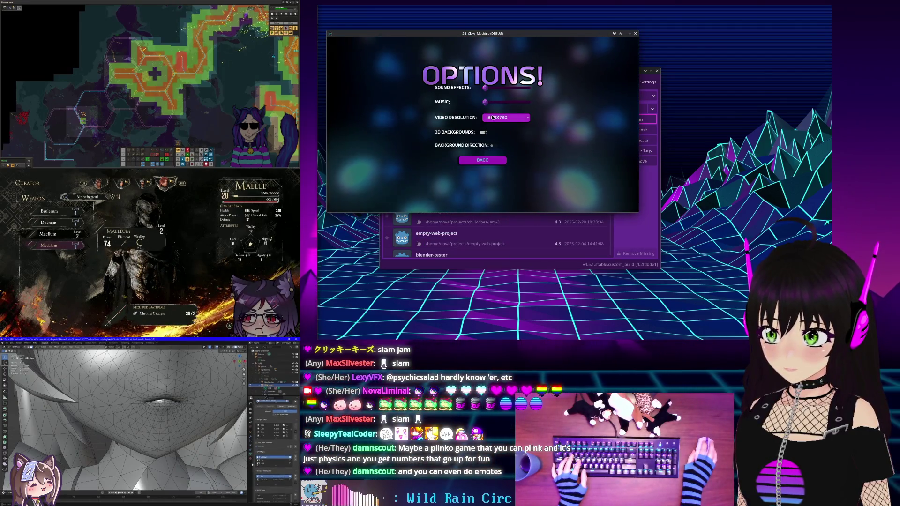
pyautogui.click(493, 118)
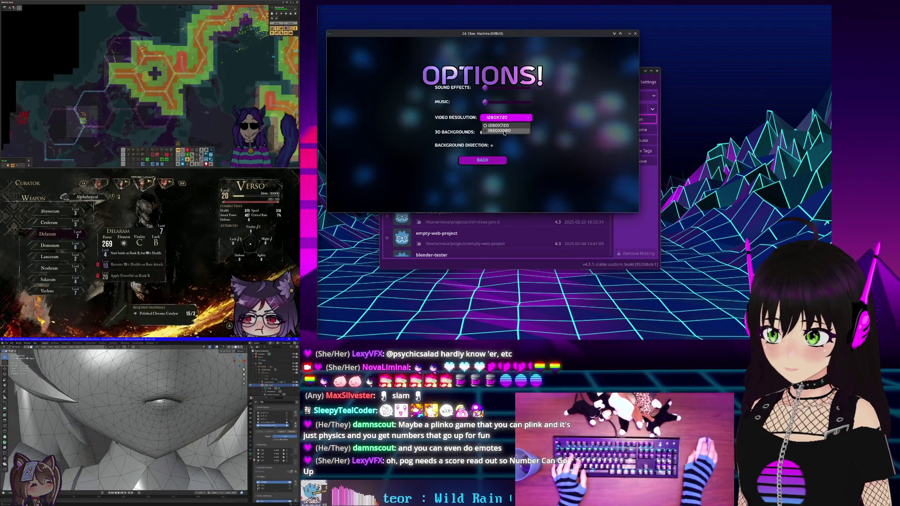
pyautogui.click(504, 131)
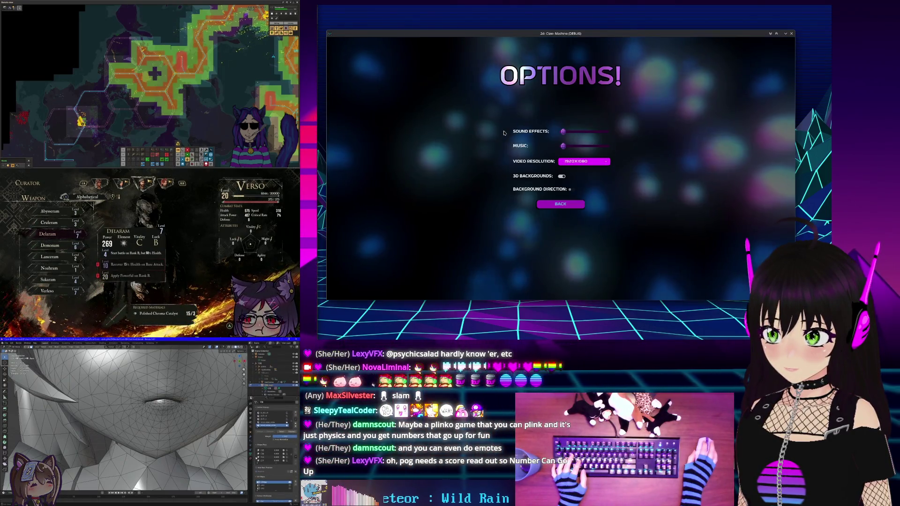
pyautogui.click(562, 207)
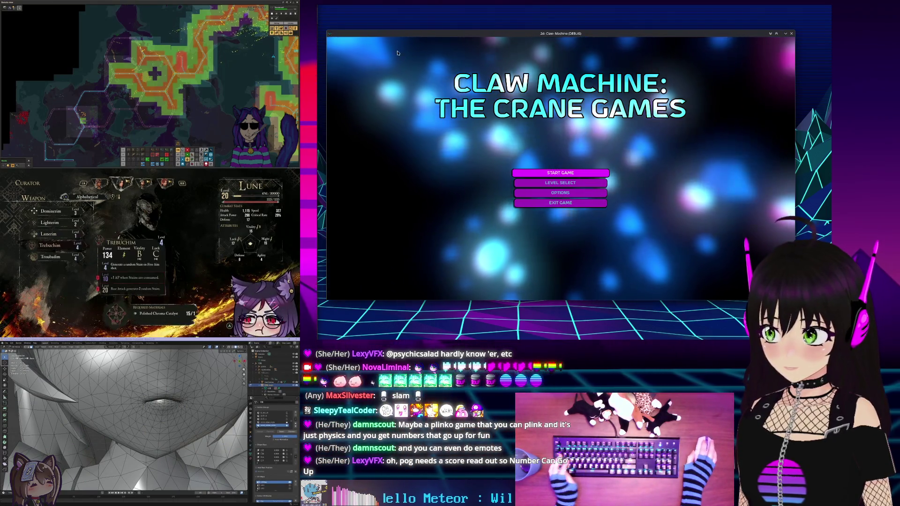
pyautogui.moveTo(363, 25); pyautogui.dragTo(357, 2)
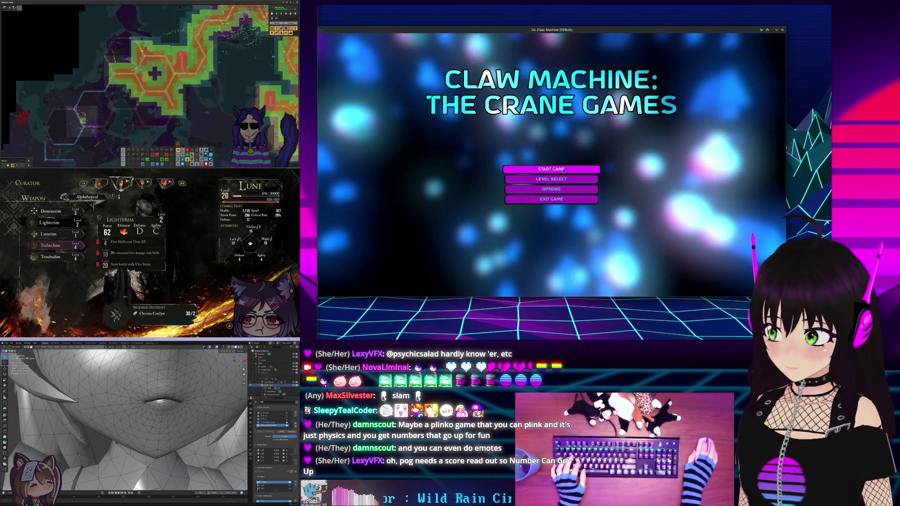
# Pause, then steer past Angry Duck, Pinball-ish, Ball Pit and Hazardy to enter Level Pachinko
pyautogui.press('d')
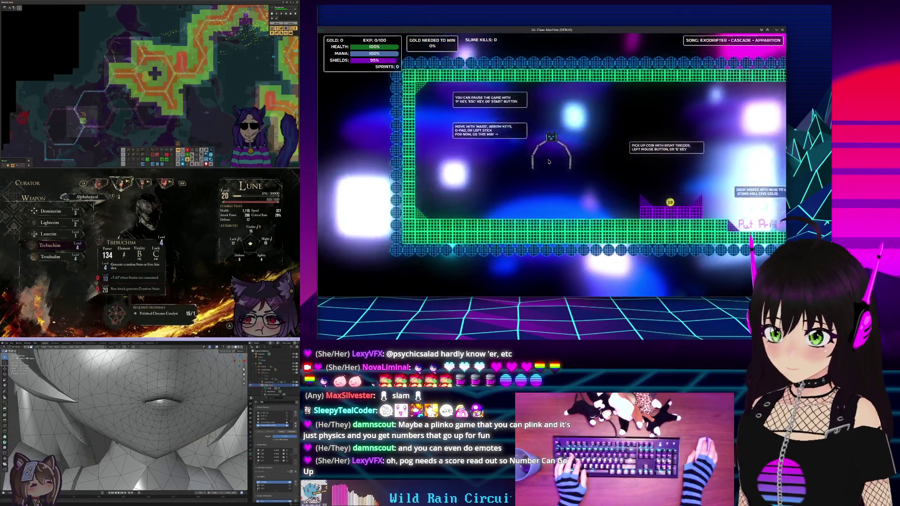
pyautogui.press('Escape')
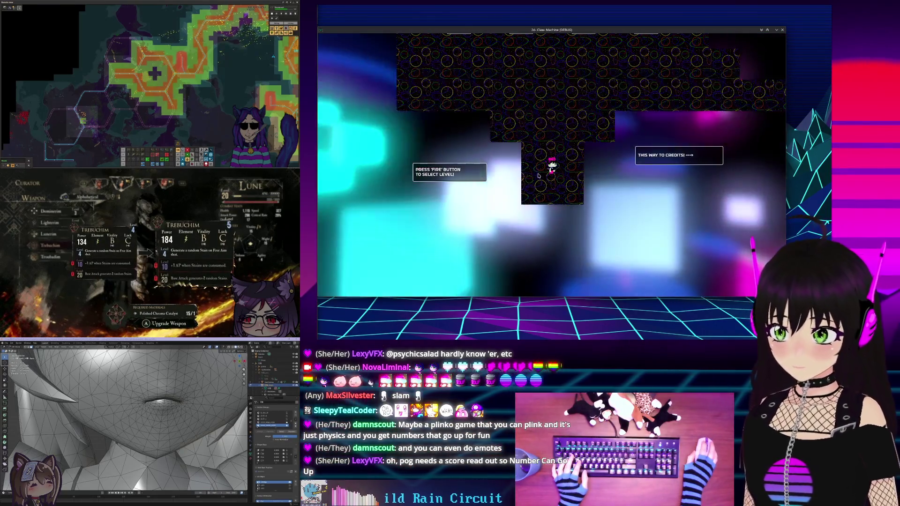
pyautogui.press('w')
pyautogui.press('d')
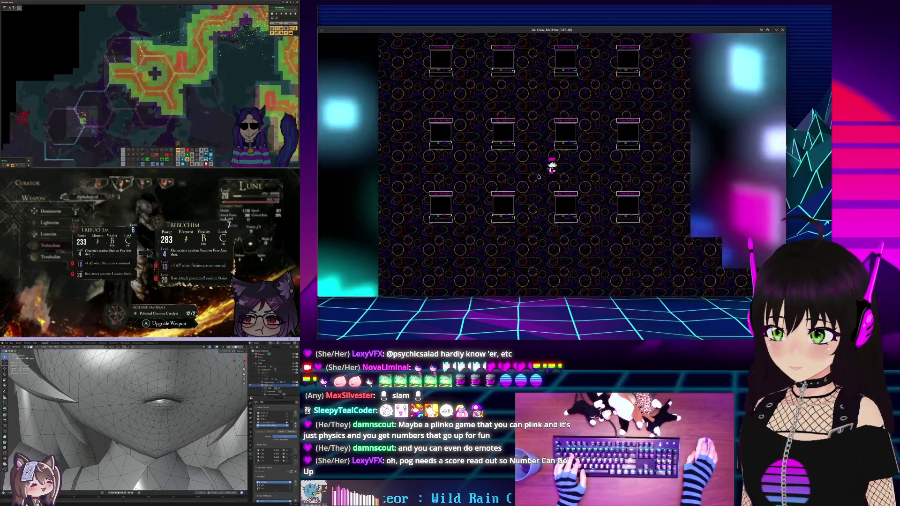
pyautogui.press('a')
pyautogui.press('s')
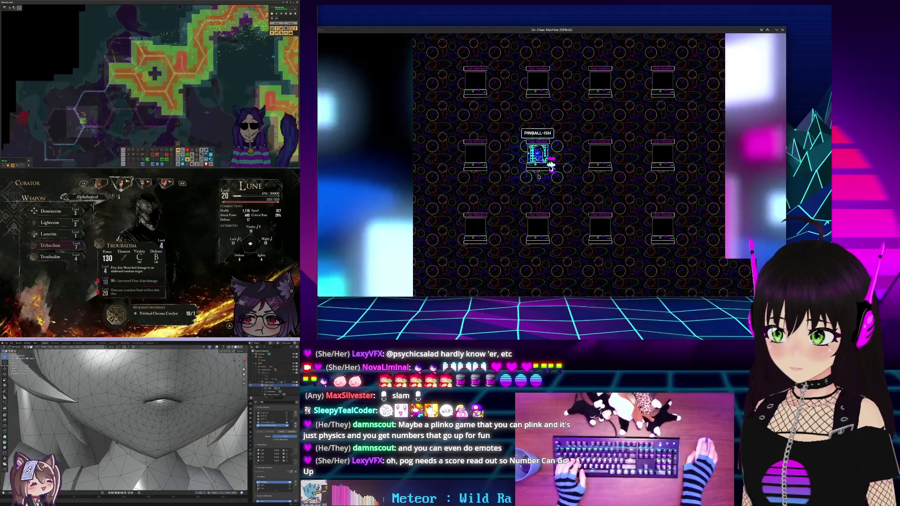
pyautogui.press('a')
pyautogui.press('s')
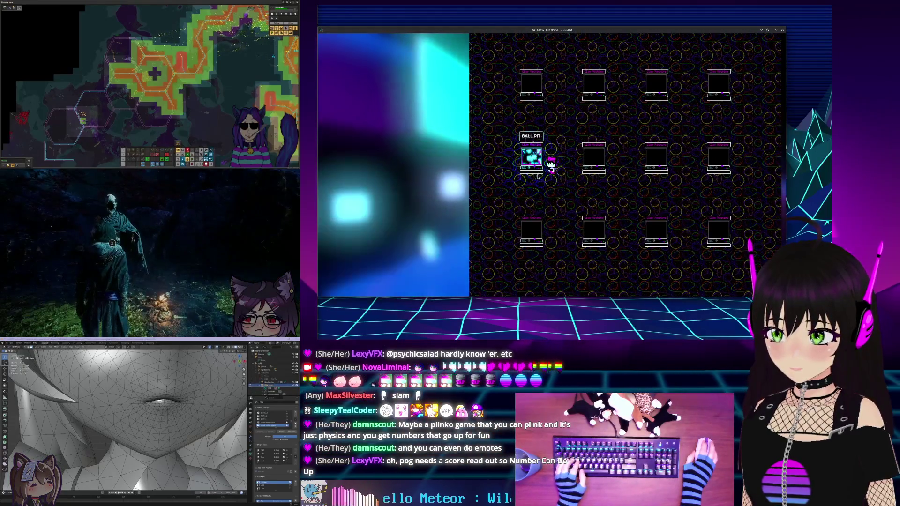
pyautogui.press('s')
pyautogui.press('d')
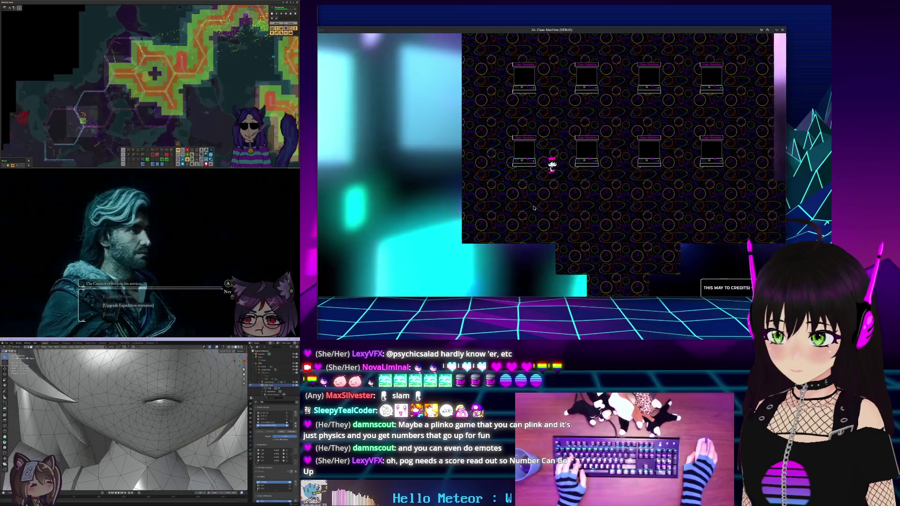
pyautogui.press('d')
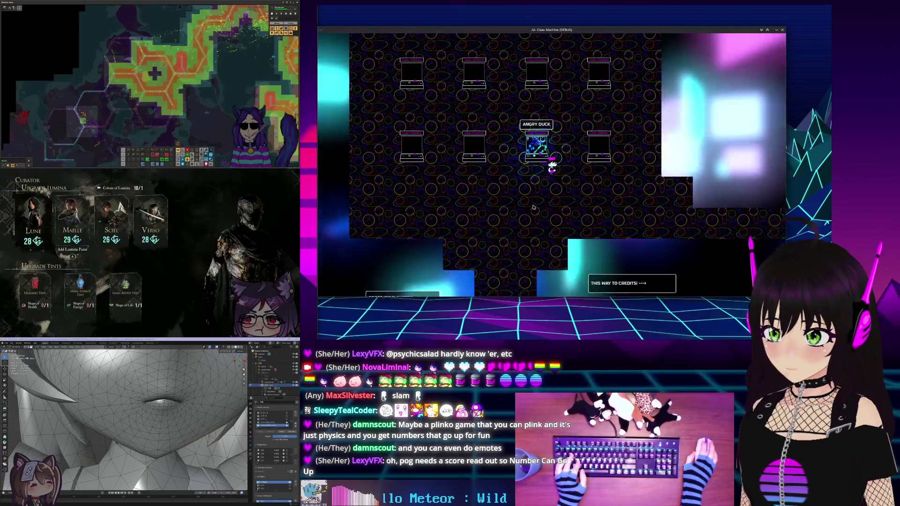
pyautogui.press('d')
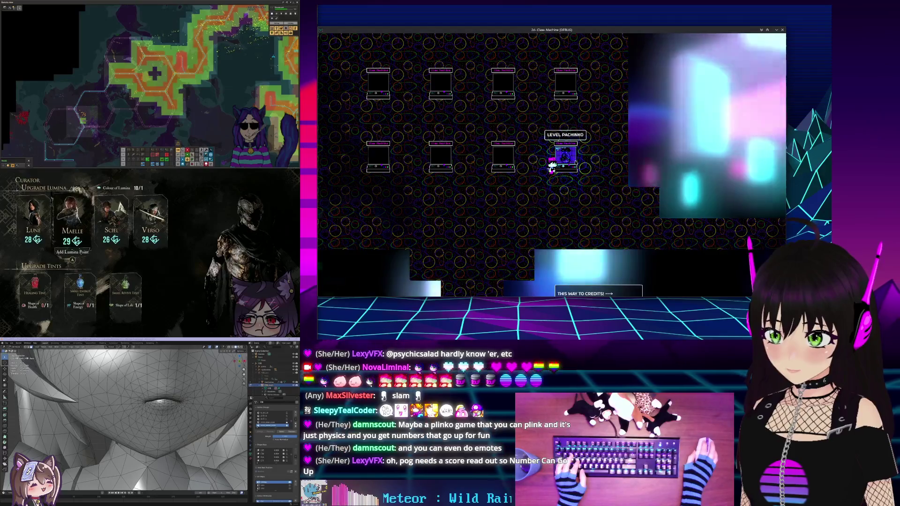
pyautogui.press('e')
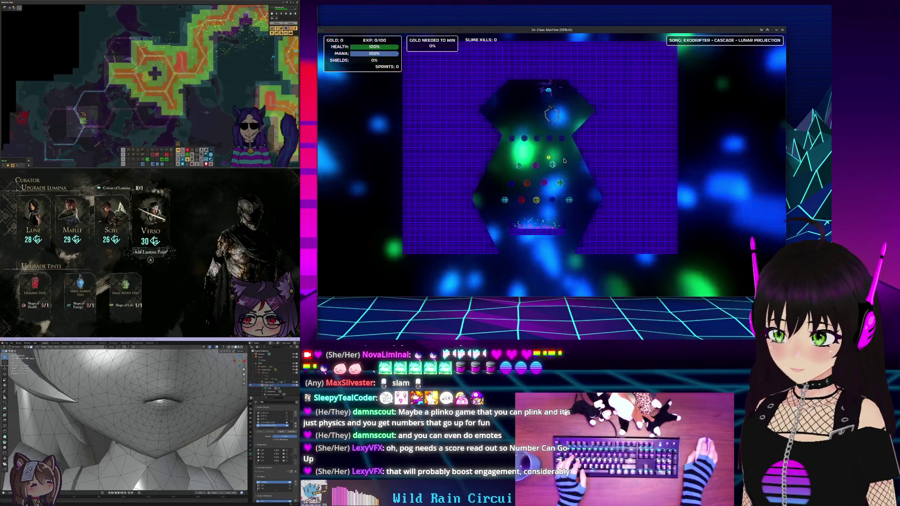
# Move the claw across the pachinko board, then pause and go to Level Select
pyautogui.press('a')
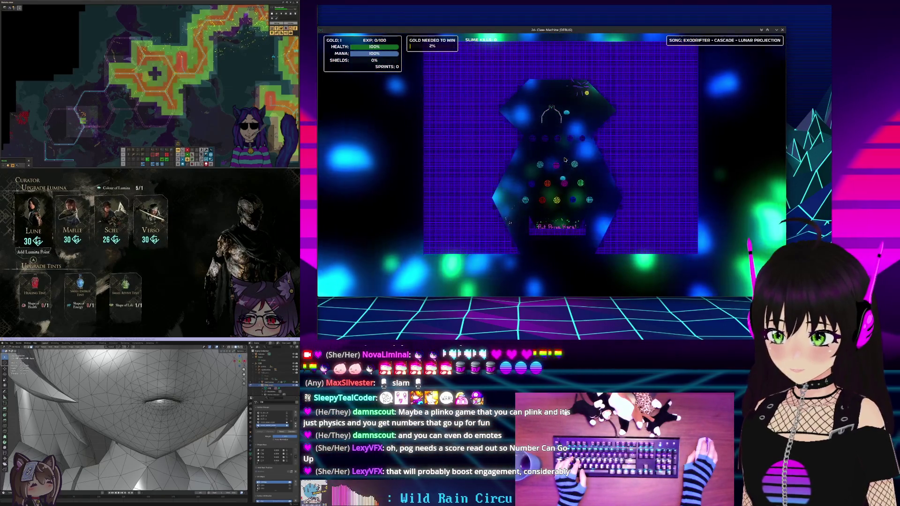
pyautogui.press('a')
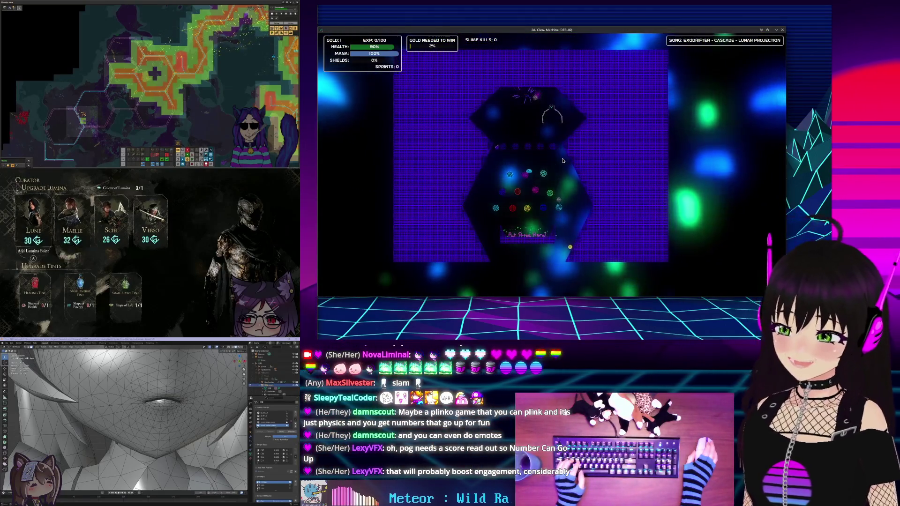
pyautogui.press('d')
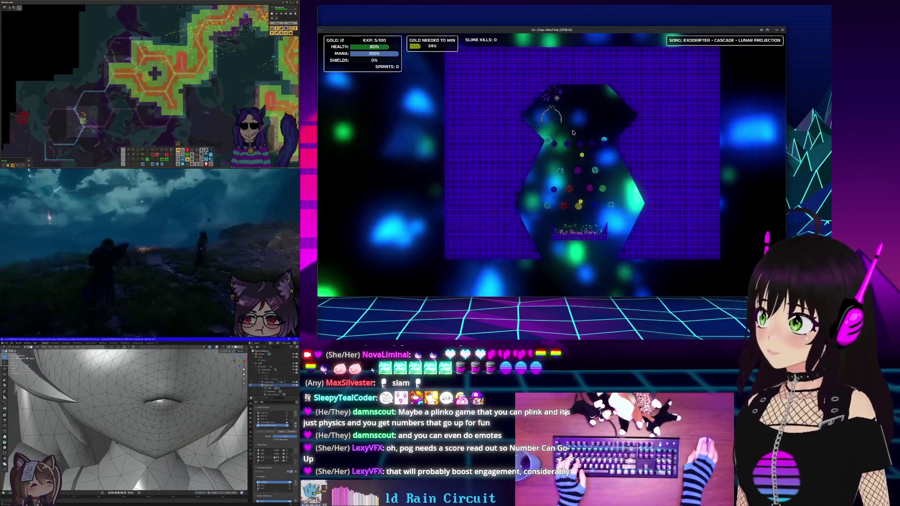
pyautogui.press('Escape')
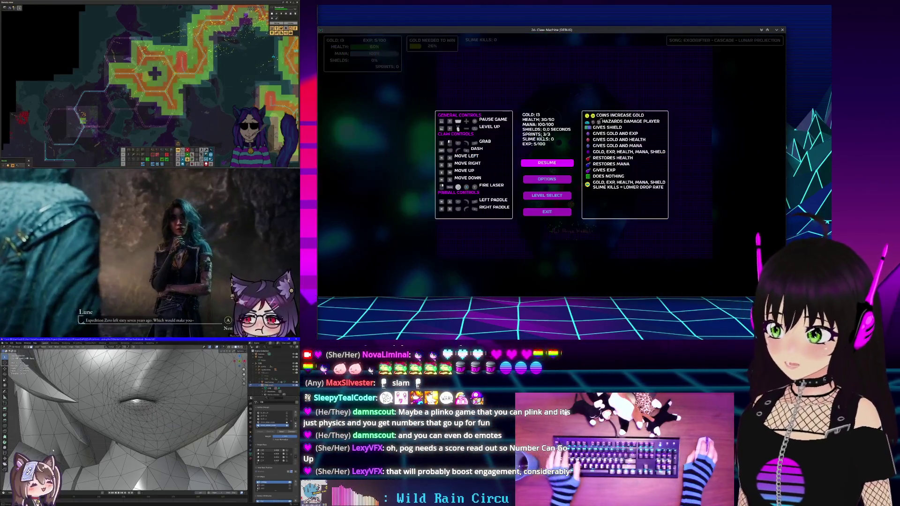
pyautogui.click(539, 197)
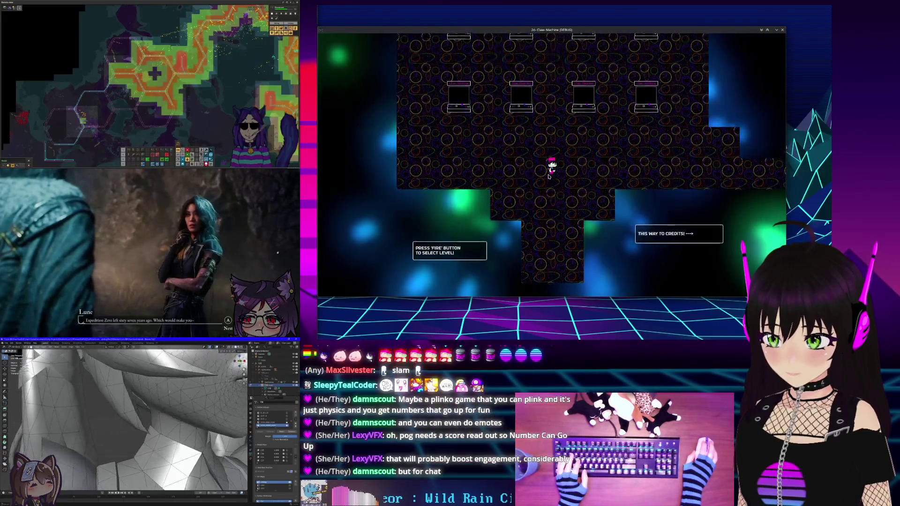
# Walk past the Angry Duck and Pinball-ish cabinets into the alternate titles room and back
pyautogui.press('Up')
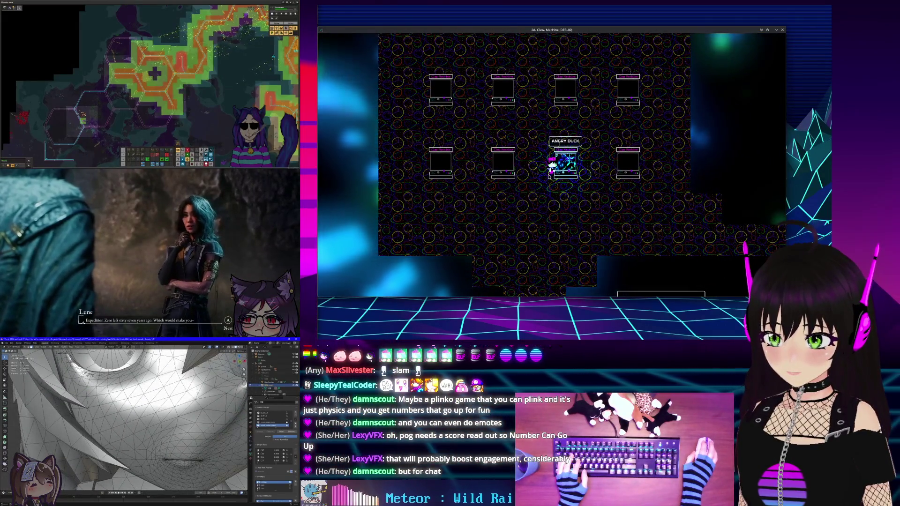
pyautogui.press('Left')
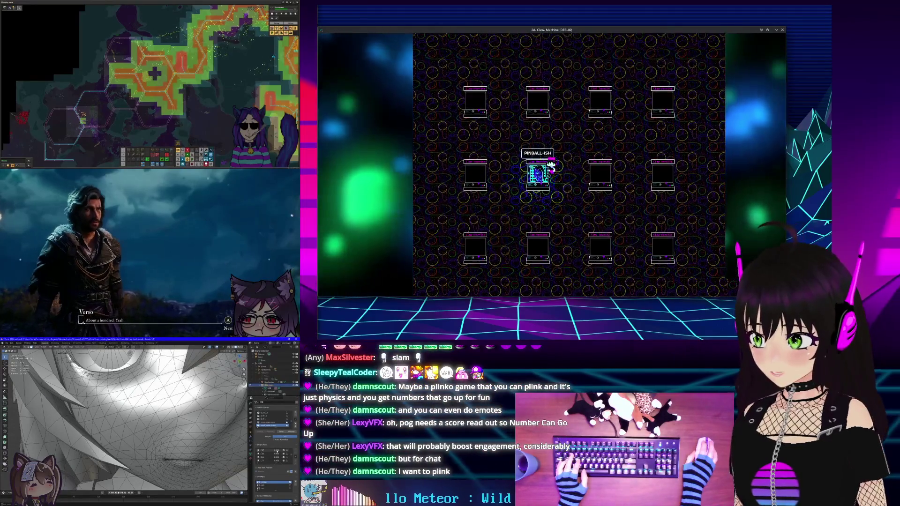
pyautogui.press('Up')
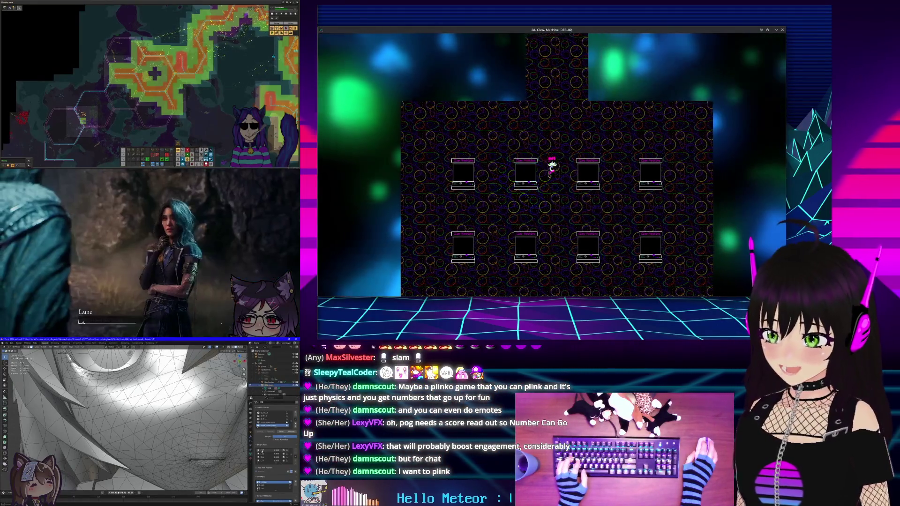
pyautogui.press('Up')
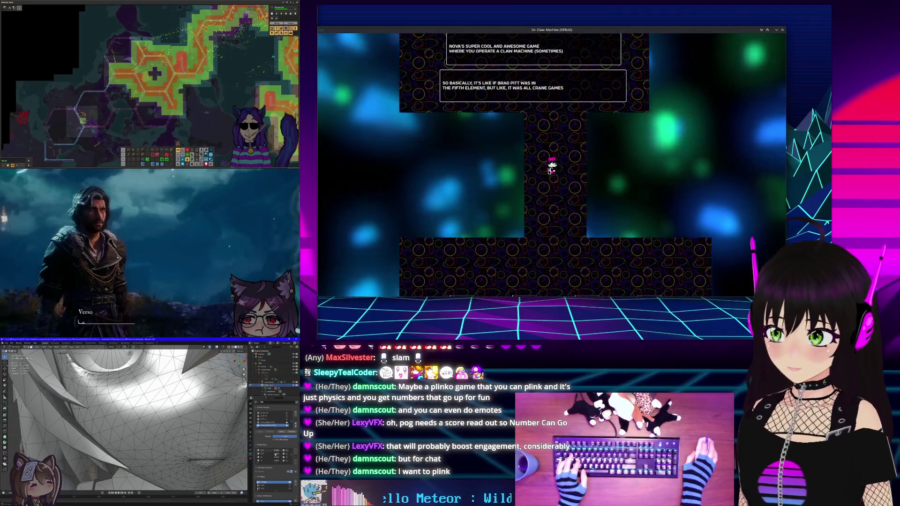
pyautogui.press('Up')
pyautogui.press('Right')
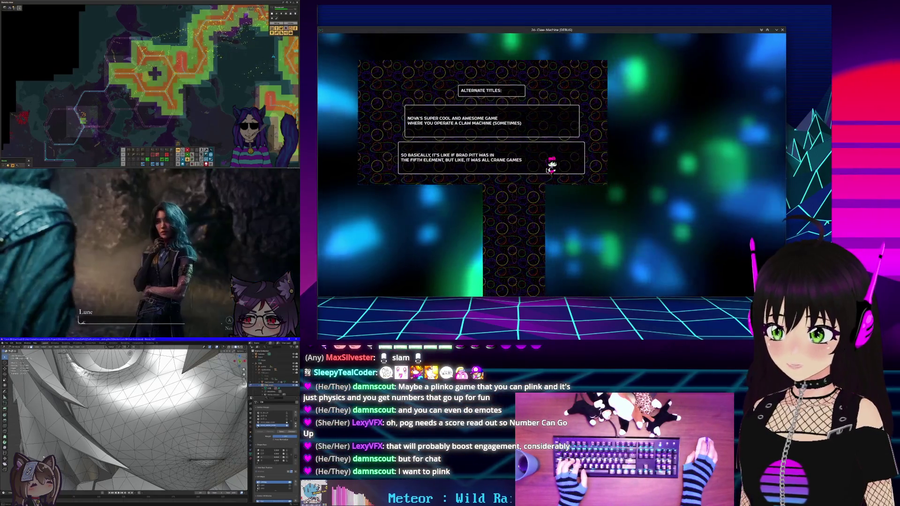
pyautogui.press('Left')
pyautogui.press('Down')
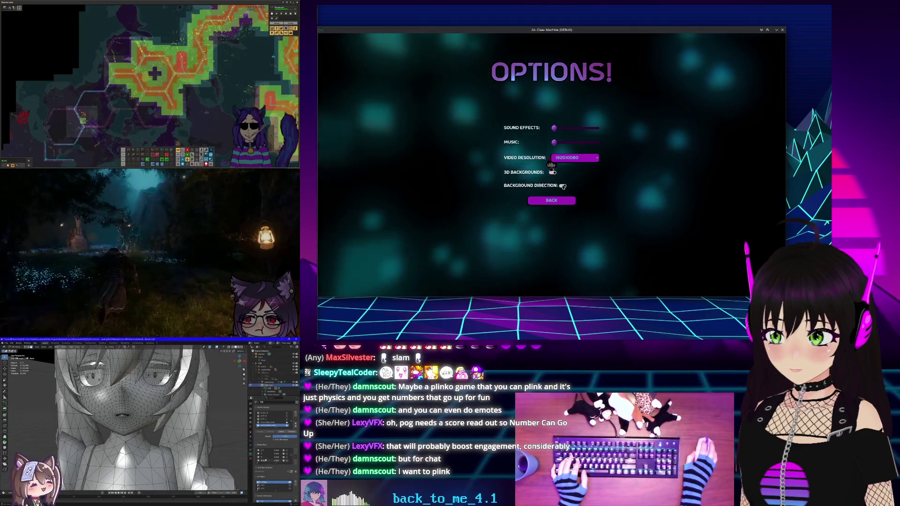
# Turn on 3D Backgrounds, return to the pause menu and resume the level
pyautogui.click(553, 172)
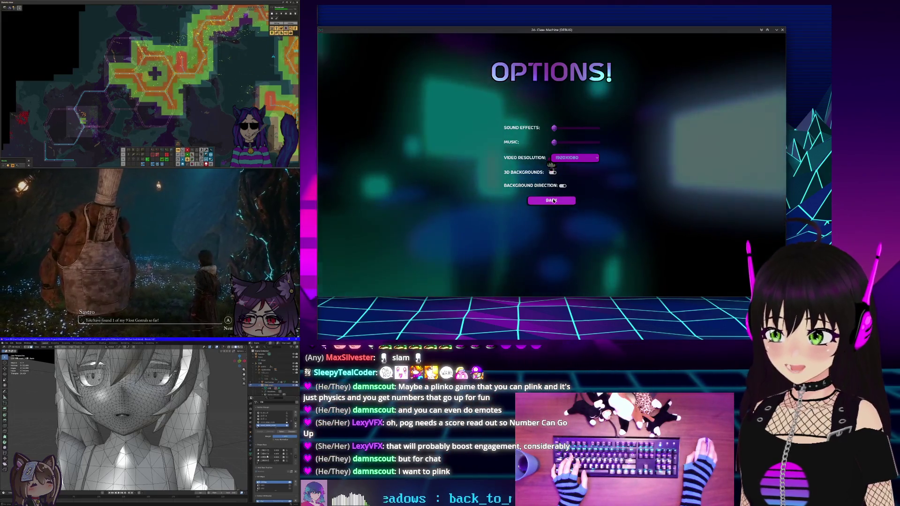
pyautogui.press('Escape')
pyautogui.click(544, 165)
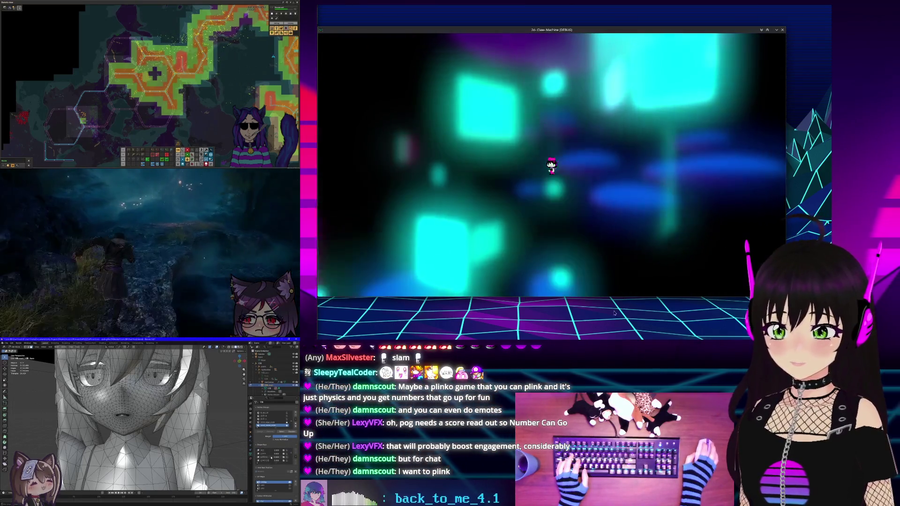
pyautogui.hotkey('alt', 'space')
pyautogui.press('Escape')
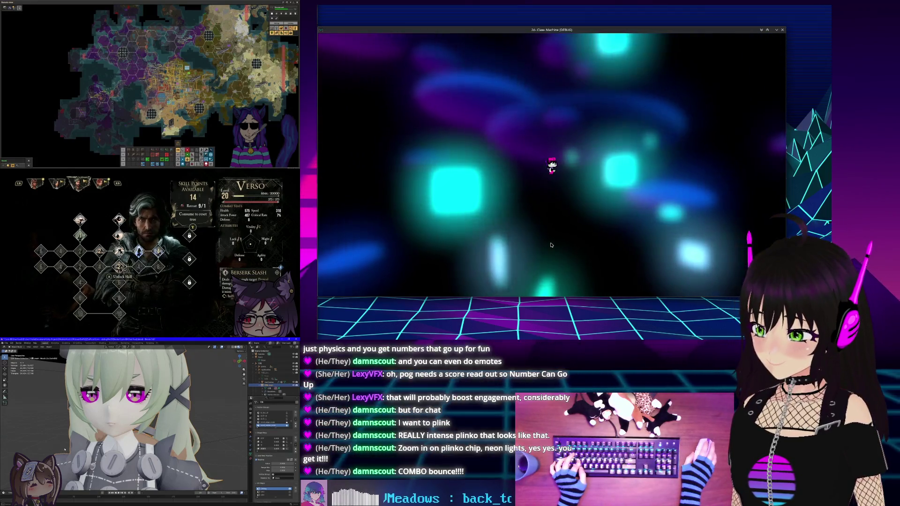
# Walk the character right into the level-select area toward the credits sign
pyautogui.press('Right')
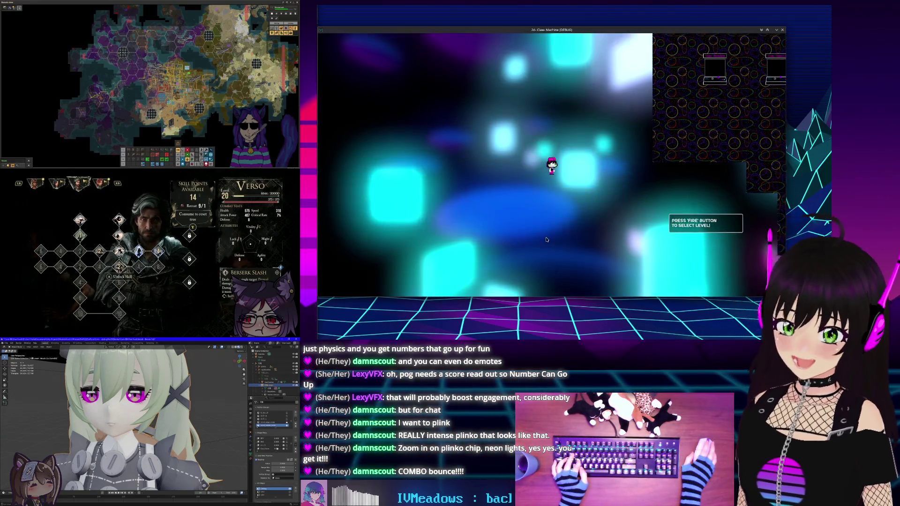
pyautogui.press('Right')
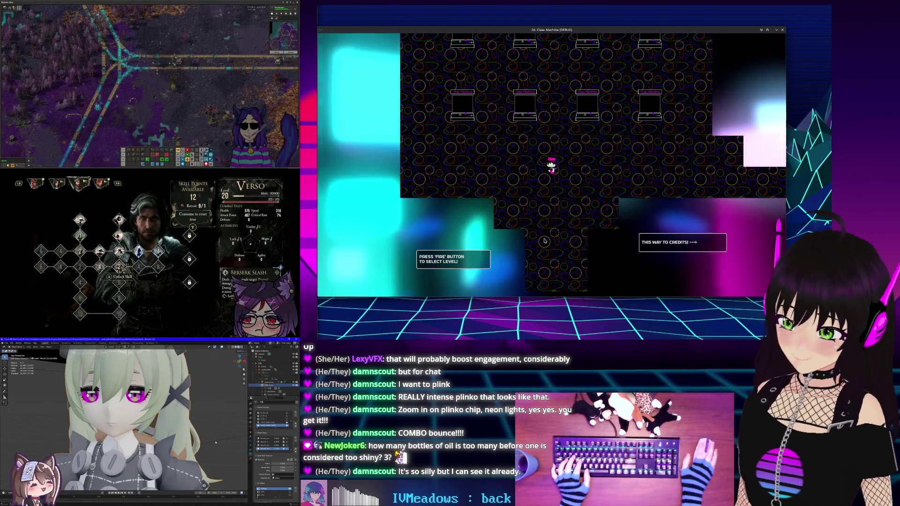
# Walk past the Hazardy machine and the THIS WAY TO CREDITS sign up into the credits room
pyautogui.press('a')
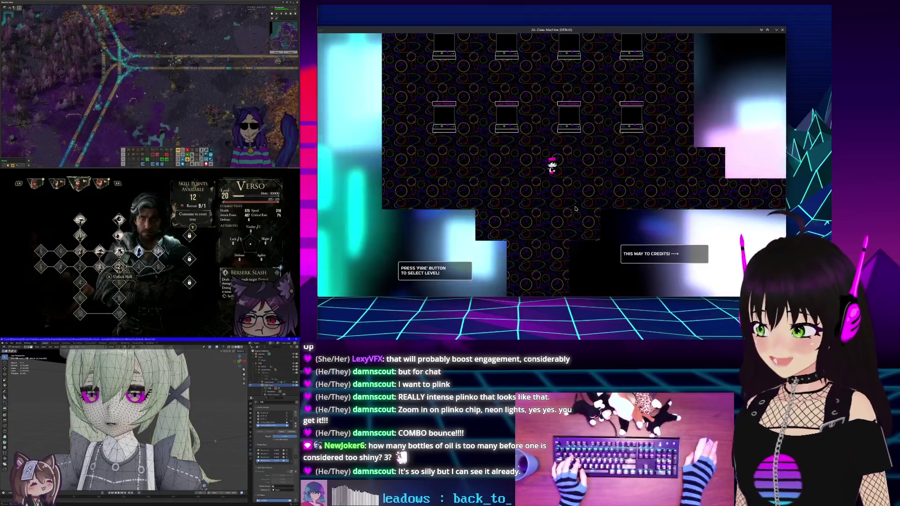
pyautogui.press('w')
pyautogui.press('a')
pyautogui.press('d')
pyautogui.press('s')
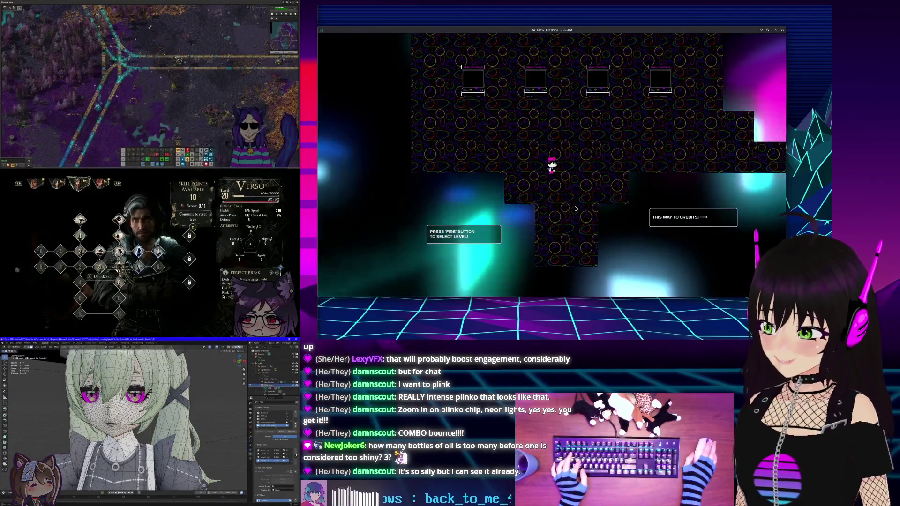
pyautogui.press('d')
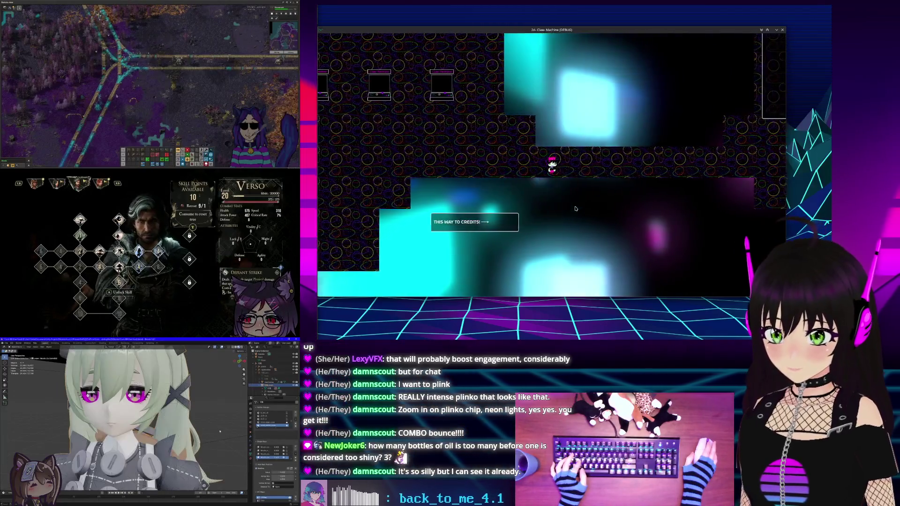
pyautogui.press('d')
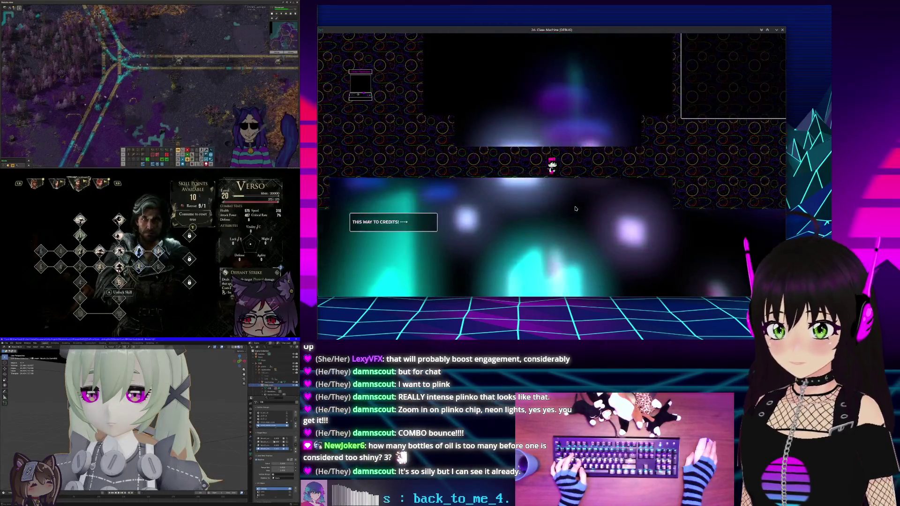
pyautogui.press('d')
pyautogui.press('w')
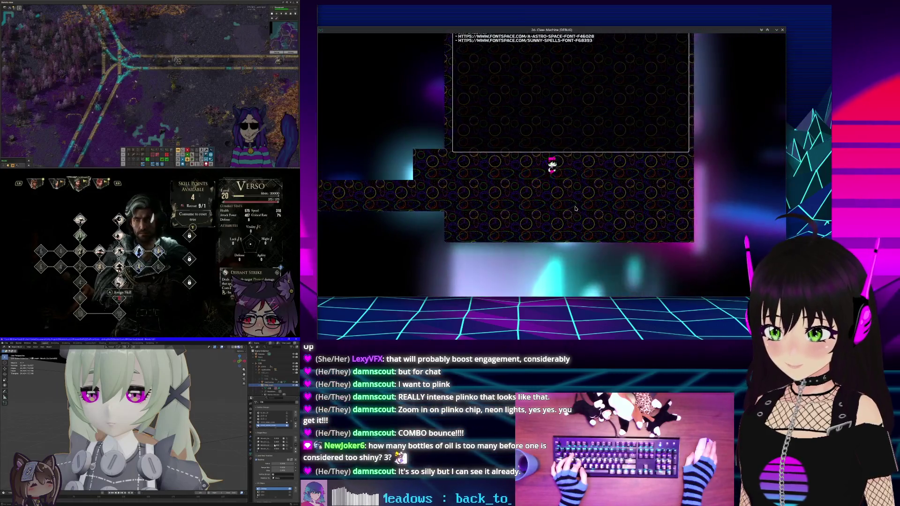
pyautogui.press('w')
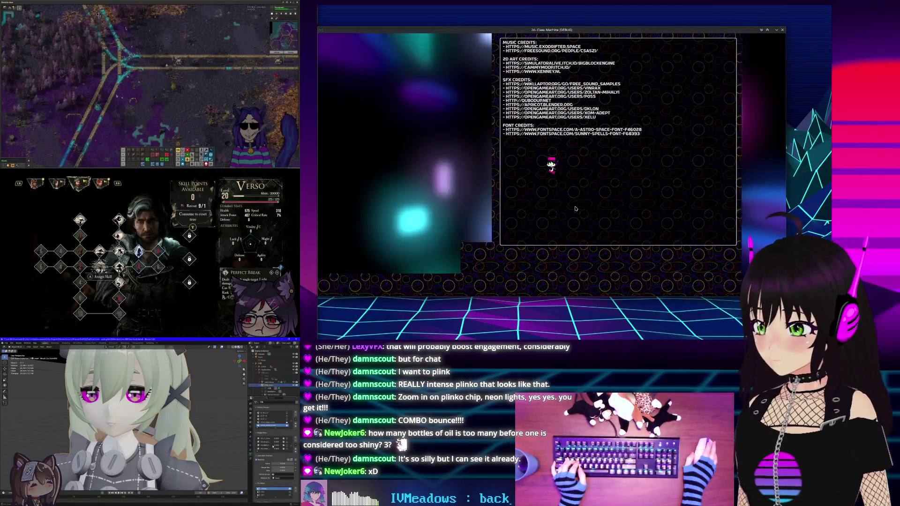
# Drop out of the credits room, walk back left into level select, and pause the game
pyautogui.press('a')
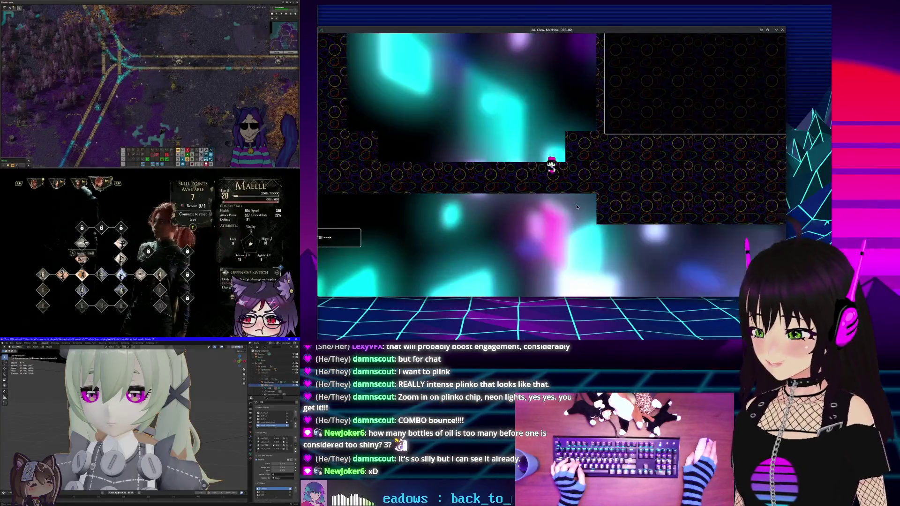
pyautogui.press('d')
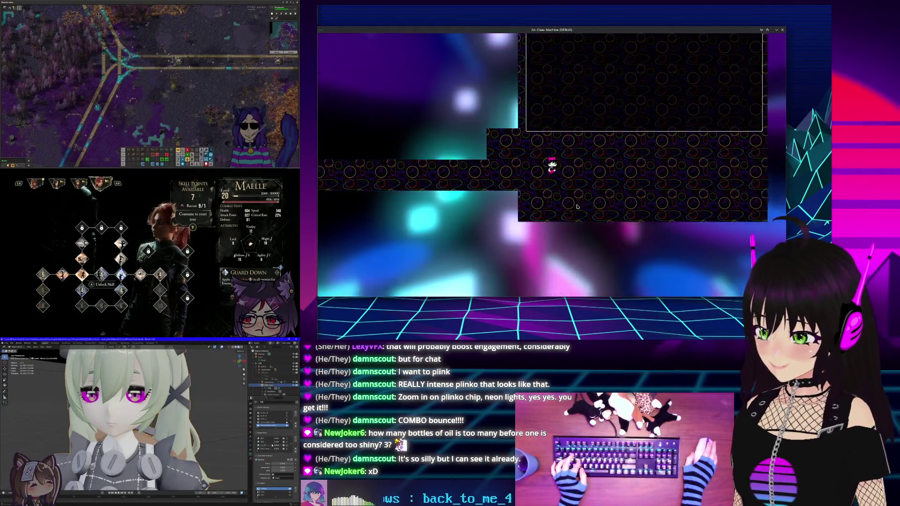
pyautogui.press('a')
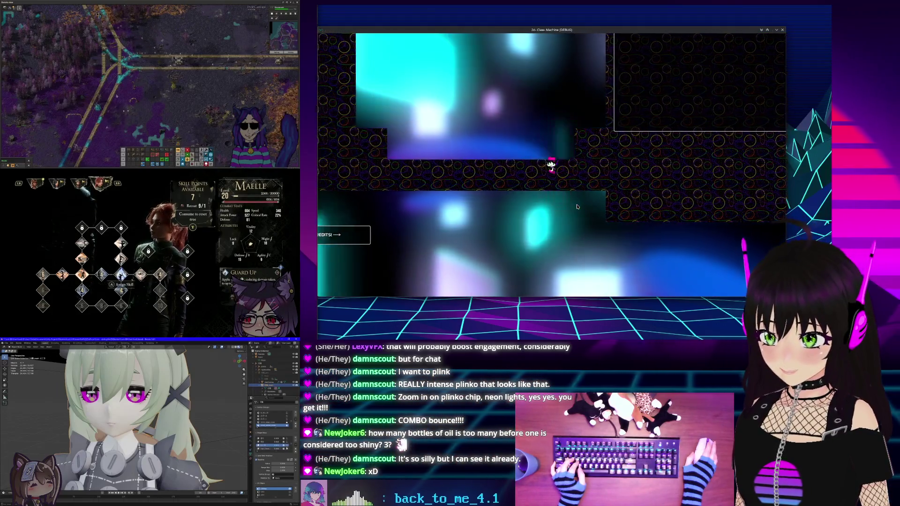
pyautogui.press('a')
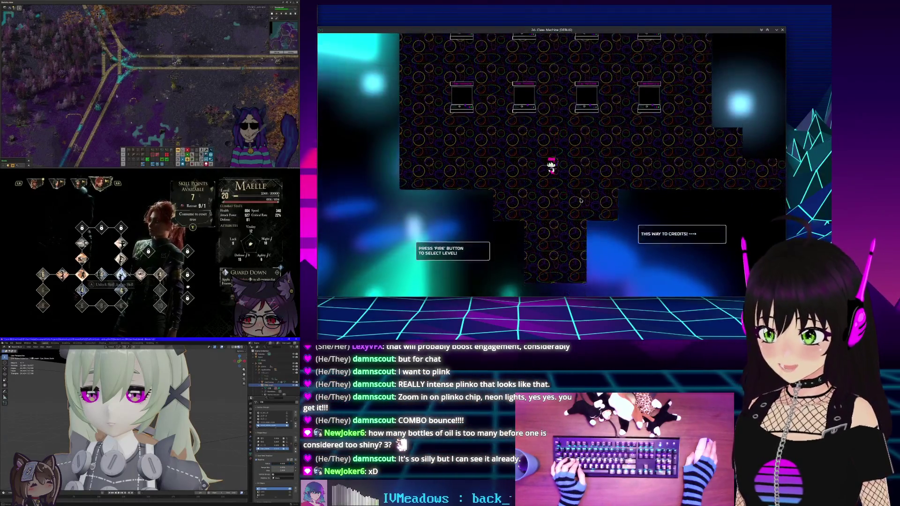
pyautogui.press('d')
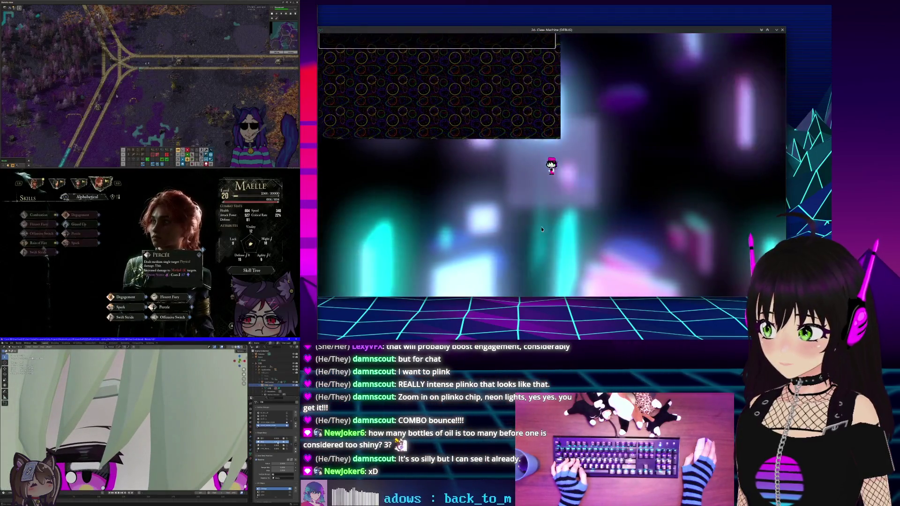
pyautogui.press('Escape')
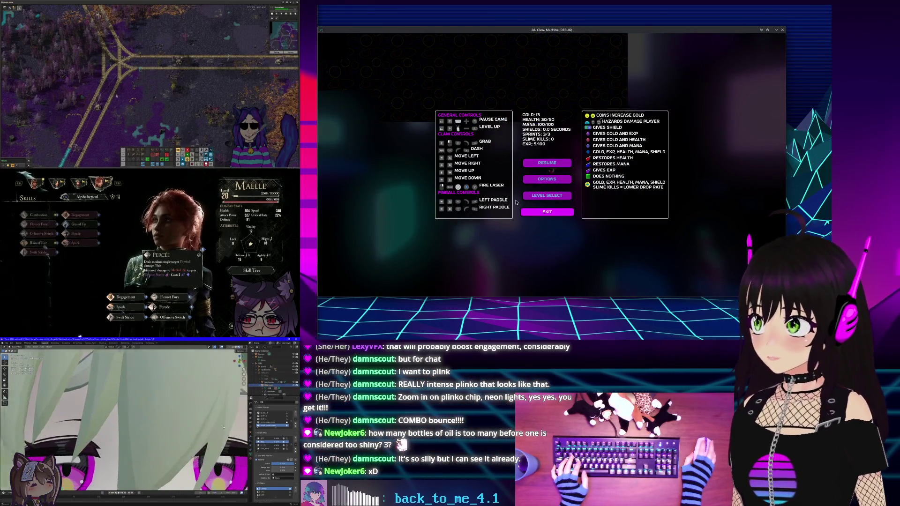
pyautogui.click(520, 210)
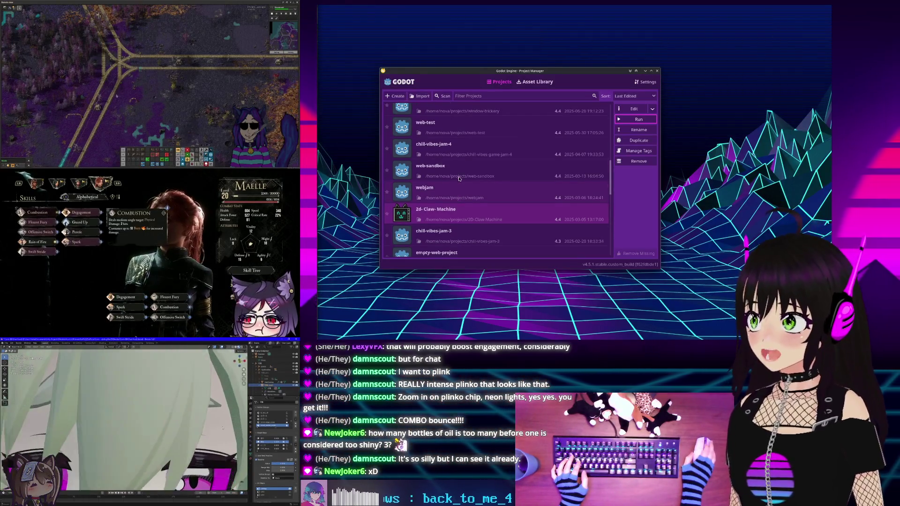
pyautogui.scroll(1, 429, 210)
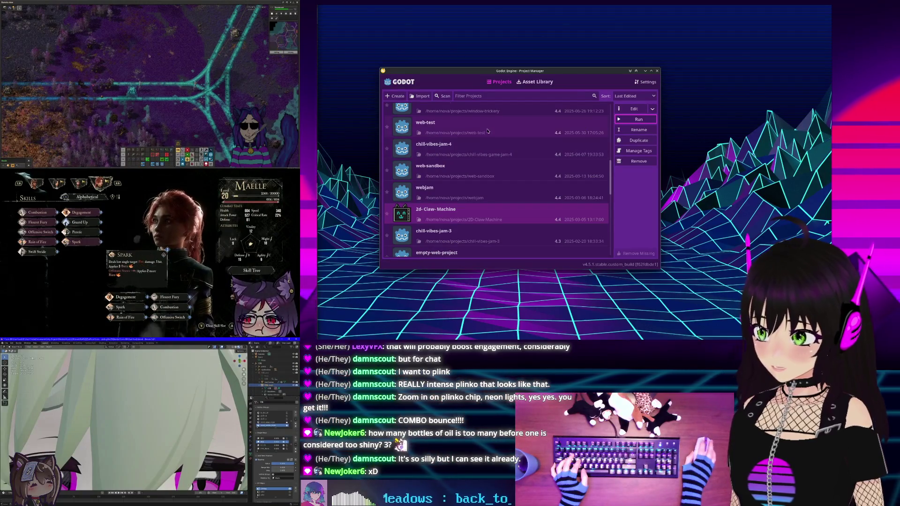
pyautogui.scroll(5, 492, 157)
pyautogui.scroll(5, 490, 168)
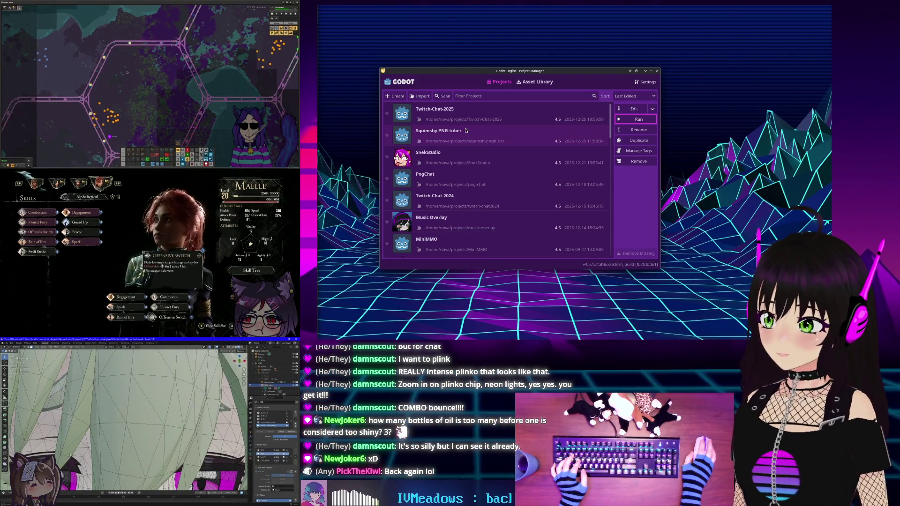
pyautogui.click(465, 117)
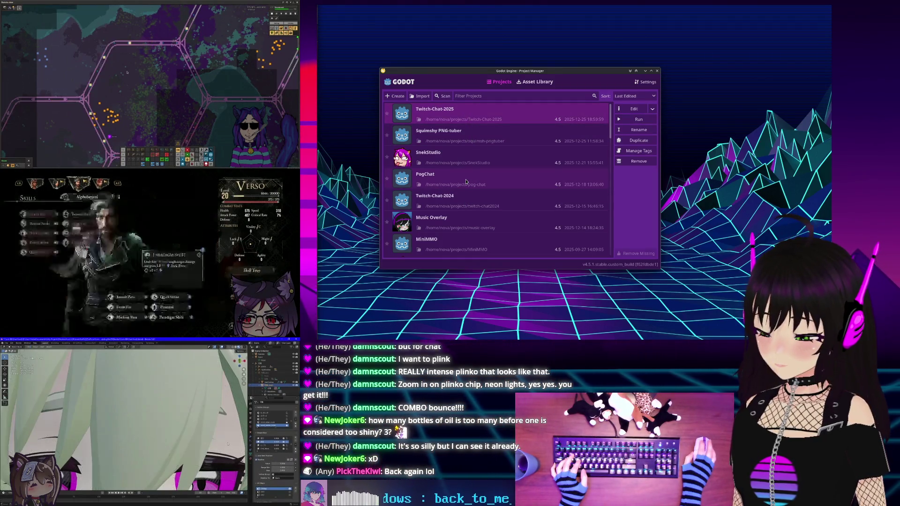
pyautogui.click(460, 201)
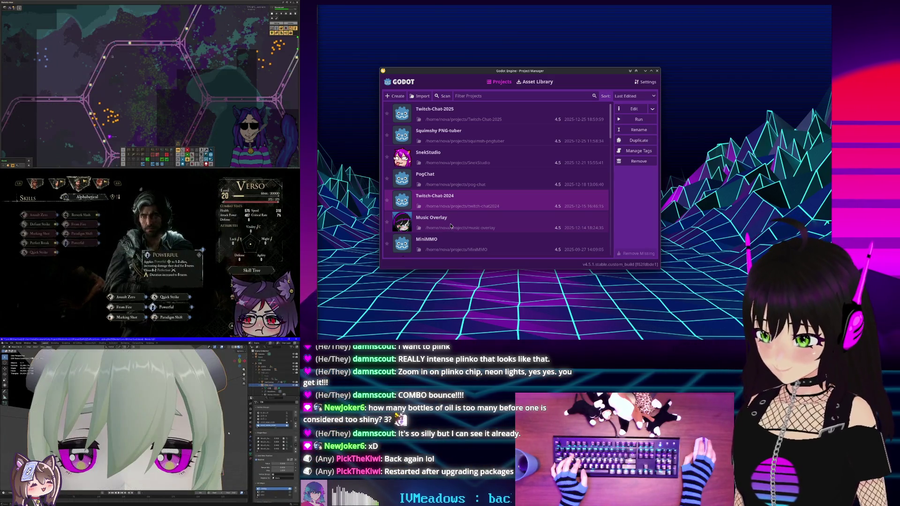
pyautogui.doubleClick(454, 225)
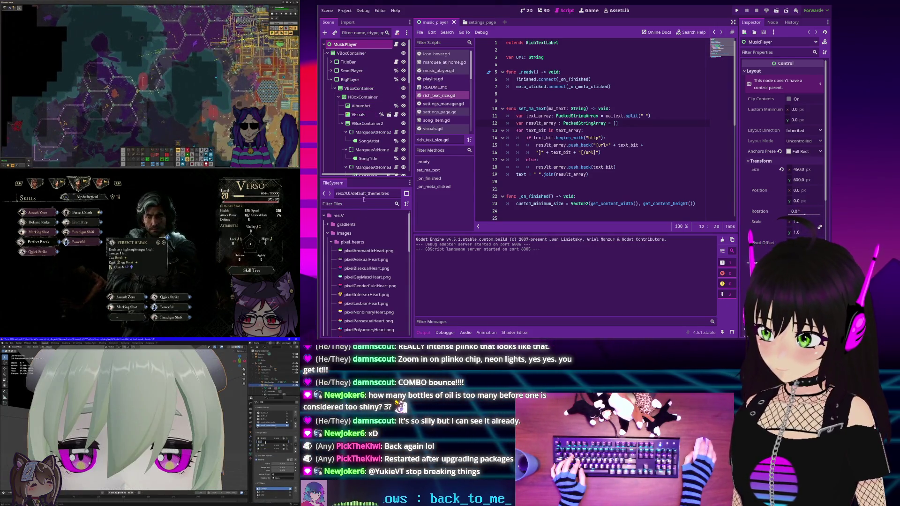
# Enlarge the Scene dock and view the music player in 2D at 100% zoom with Output collapsed
pyautogui.moveTo(366, 178); pyautogui.dragTo(365, 234)
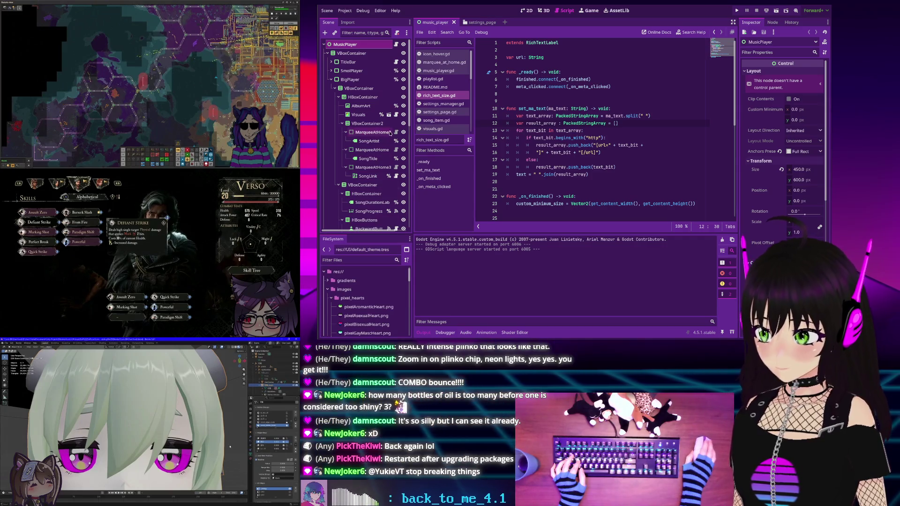
pyautogui.click(528, 12)
pyautogui.moveTo(485, 144); pyautogui.dragTo(512, 135)
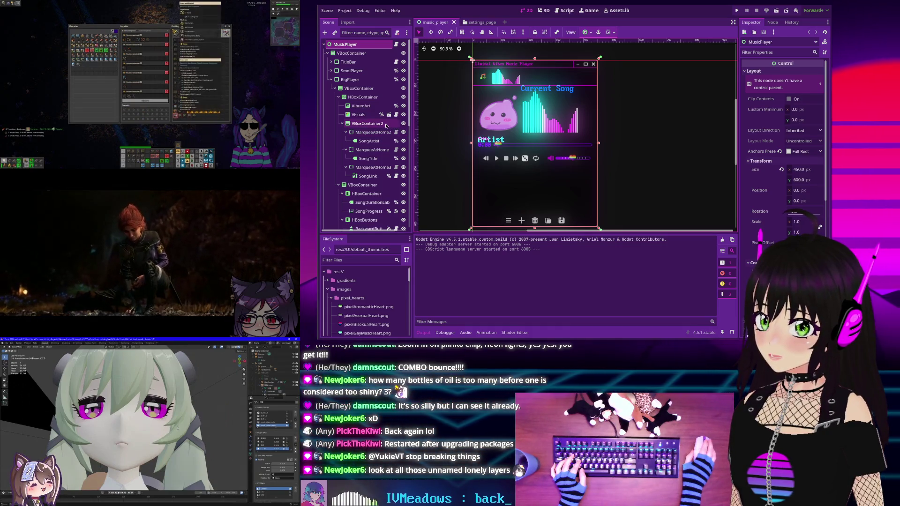
pyautogui.click(445, 49)
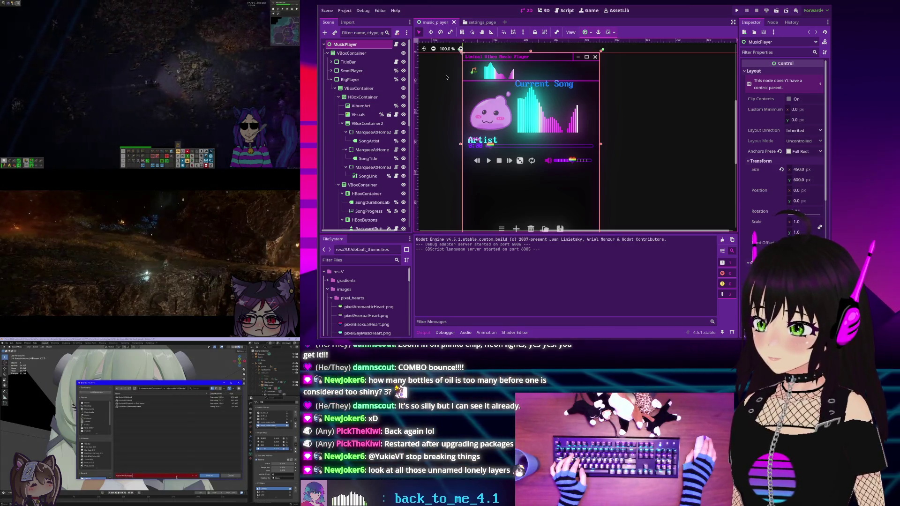
pyautogui.scroll(-2, 562, 98)
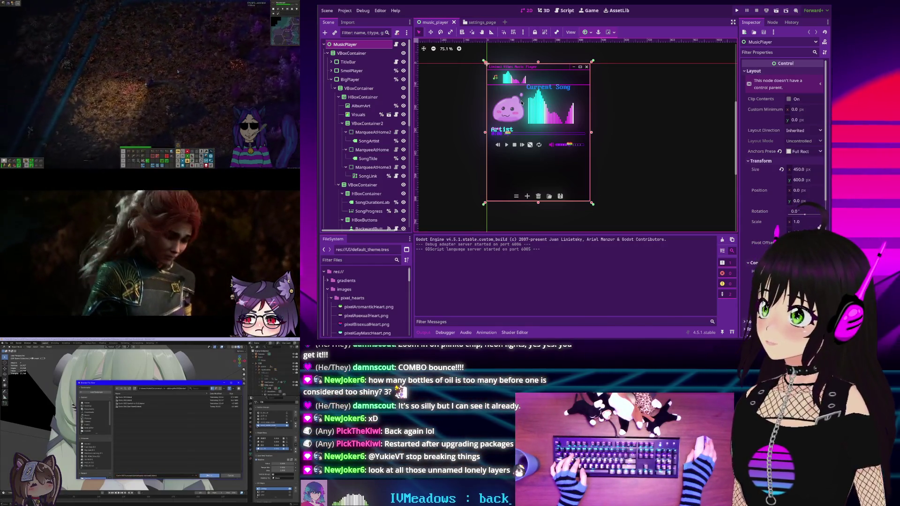
pyautogui.scroll(1, 519, 102)
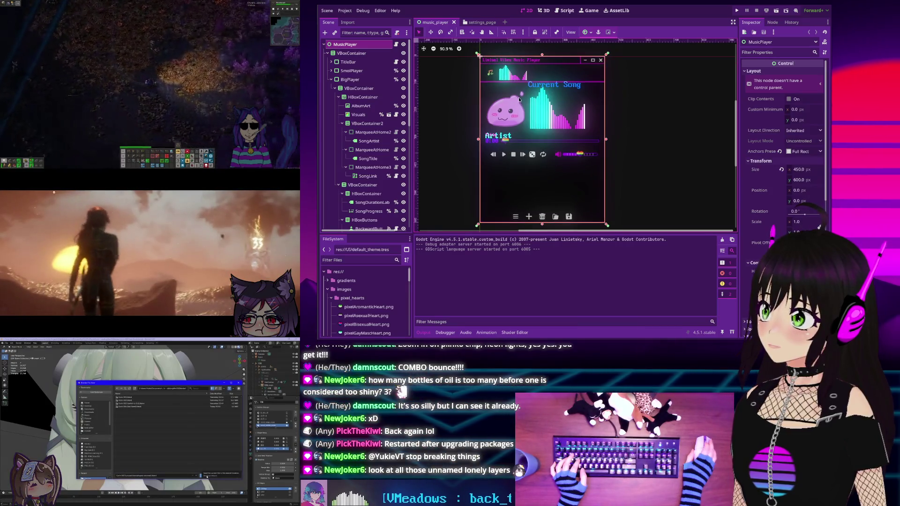
pyautogui.click(421, 333)
pyautogui.moveTo(506, 142); pyautogui.dragTo(518, 188)
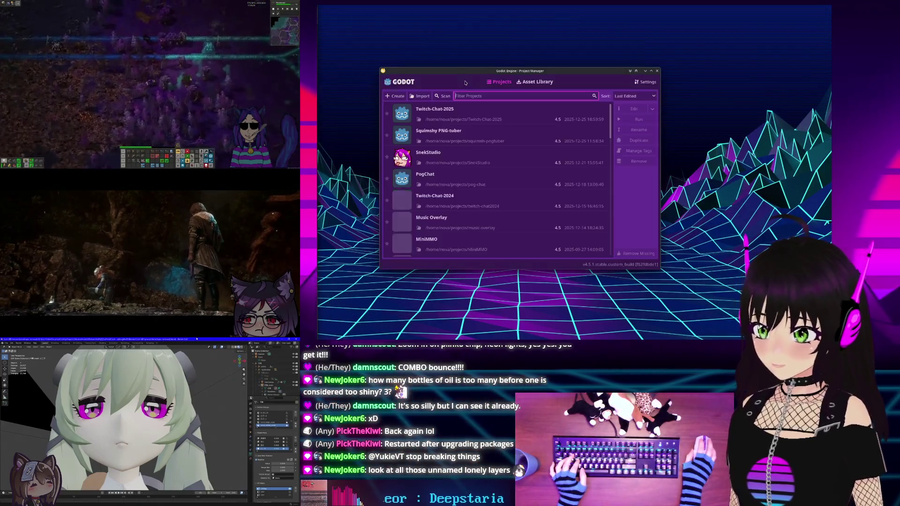
# Open the Twitch-Chat-2025 project from the Project Manager
pyautogui.doubleClick(445, 112)
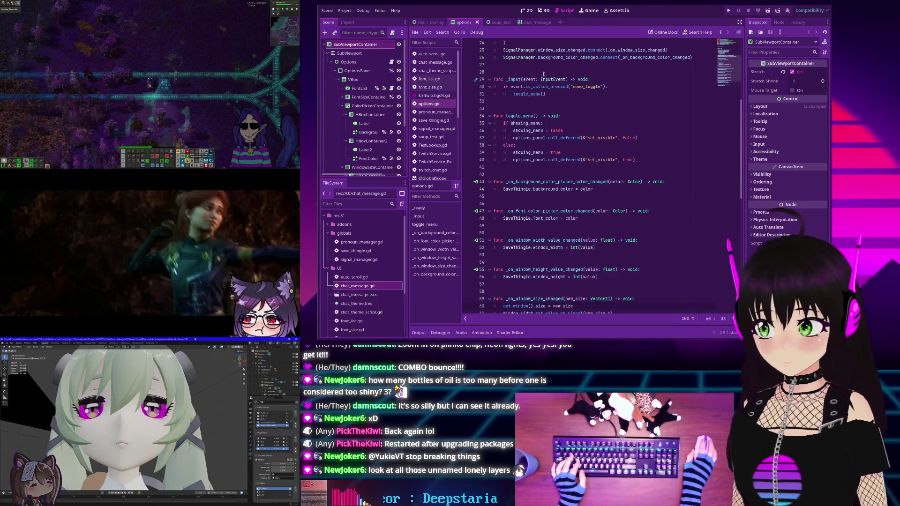
# Switch to the main_overlay scene tab and zoom the 2D viewport in and back out
pyautogui.click(426, 26)
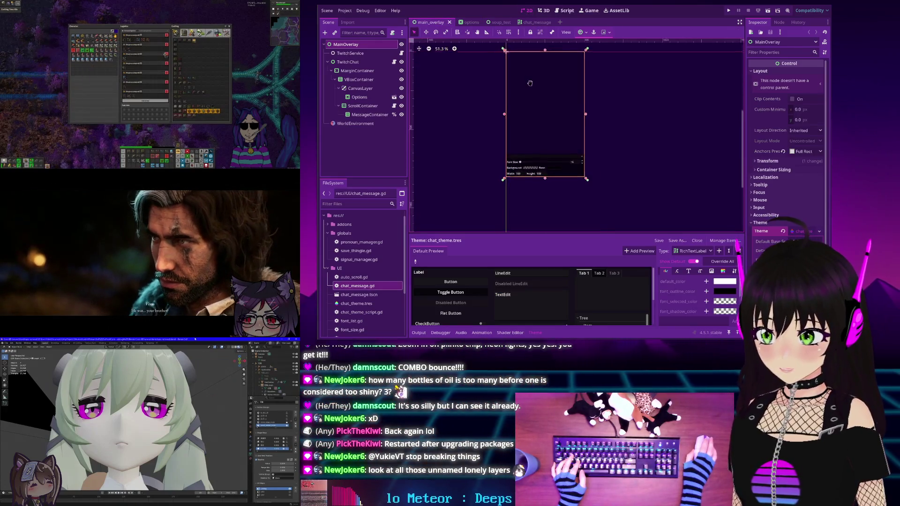
pyautogui.scroll(3, 529, 83)
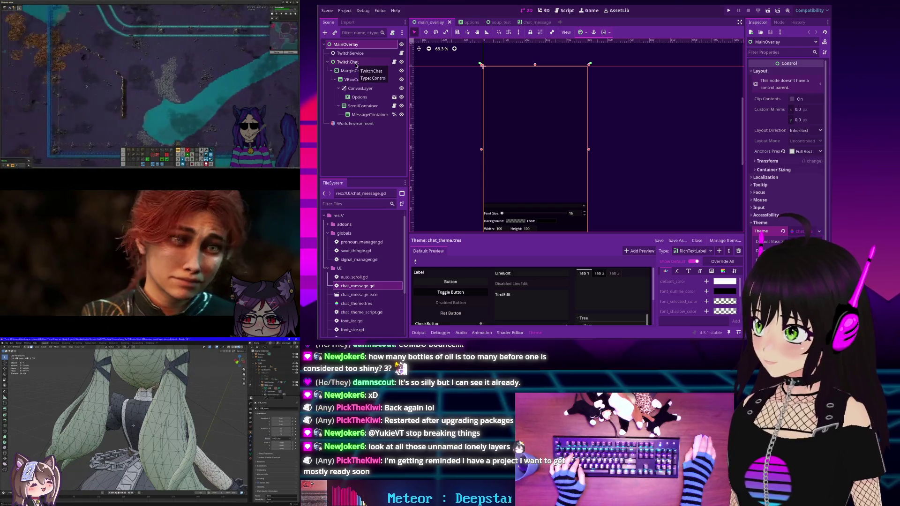
pyautogui.scroll(-2, 512, 146)
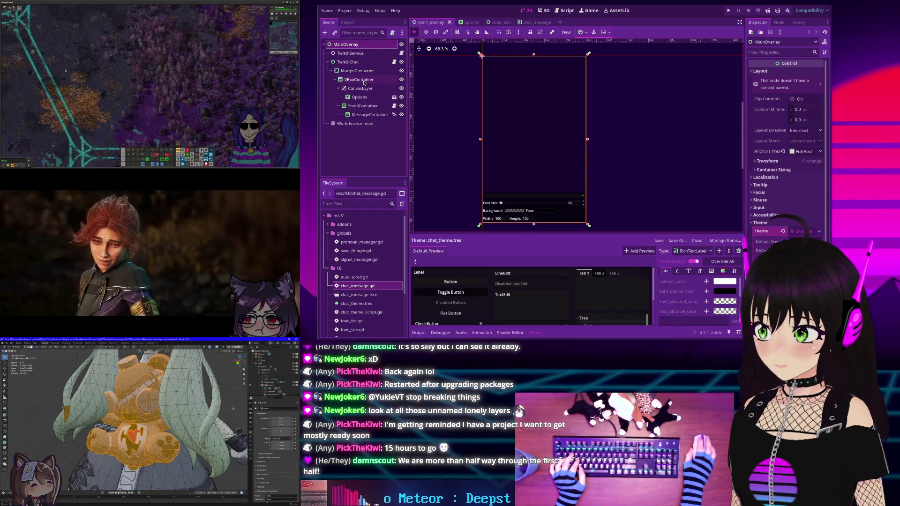
# Revert the ScrollContainer's Vertical Scroll Mode to Auto and save the main_overlay scene
pyautogui.click(361, 106)
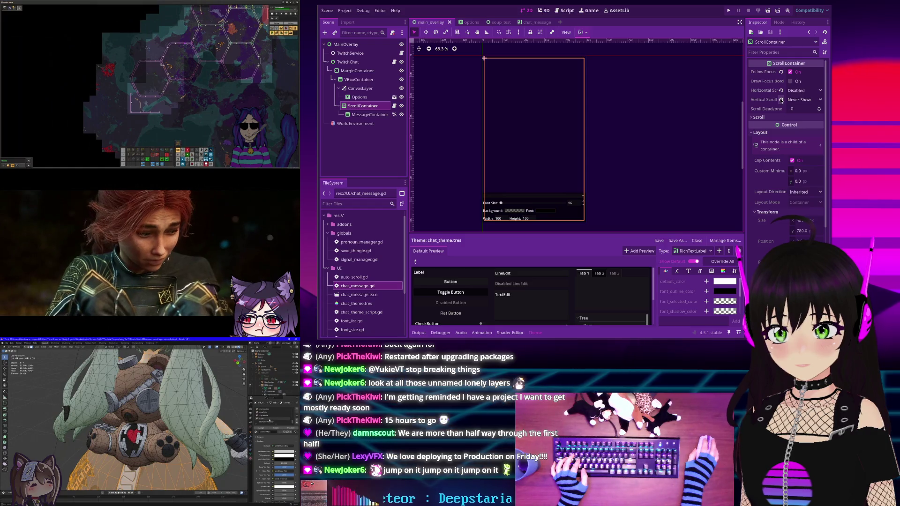
pyautogui.click(780, 100)
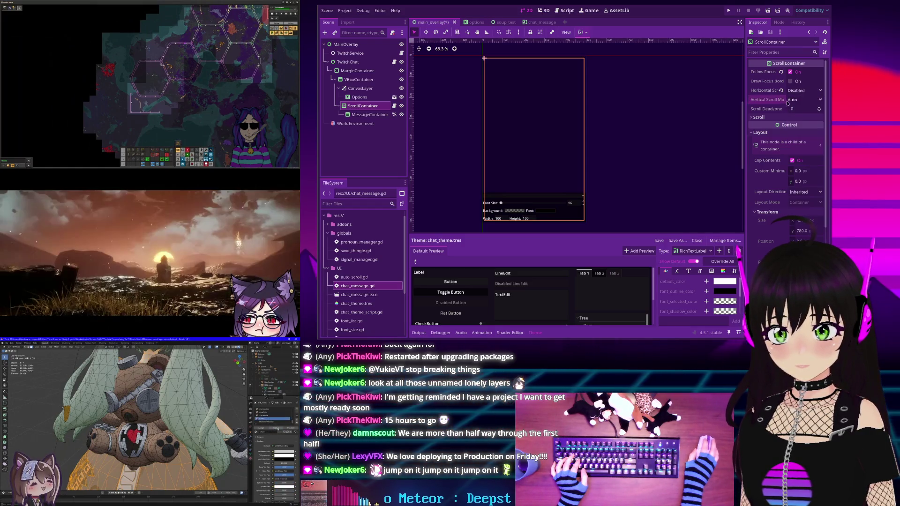
pyautogui.hotkey('ctrl', 's')
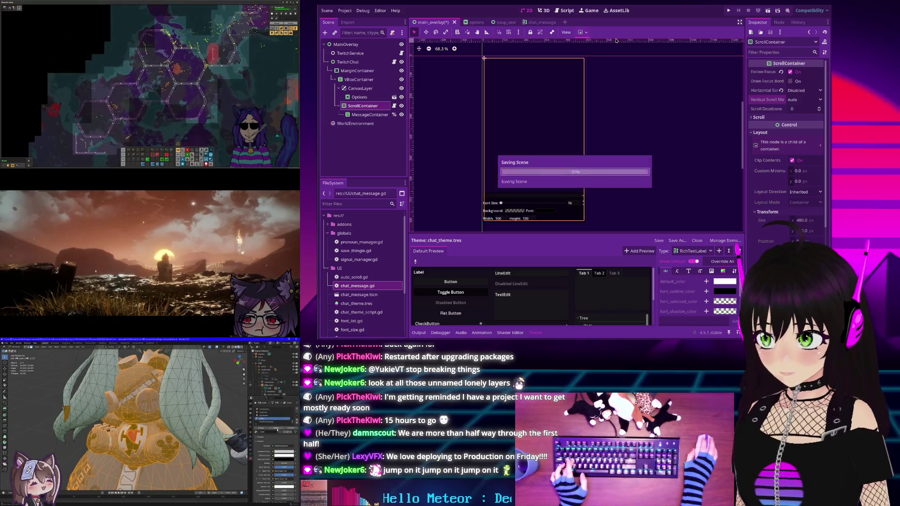
# Run the project, shorten the debug chat window, and select the VBoxContainer node
pyautogui.click(730, 10)
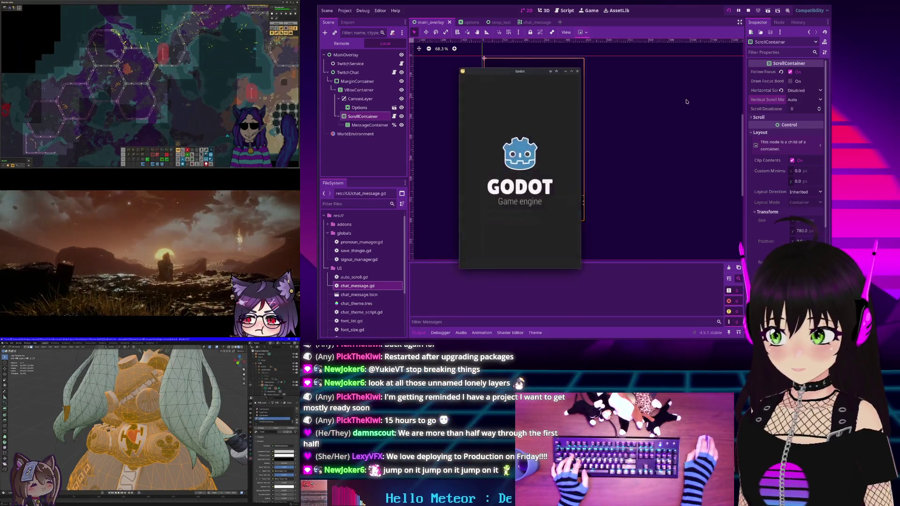
pyautogui.moveTo(515, 269); pyautogui.dragTo(515, 151)
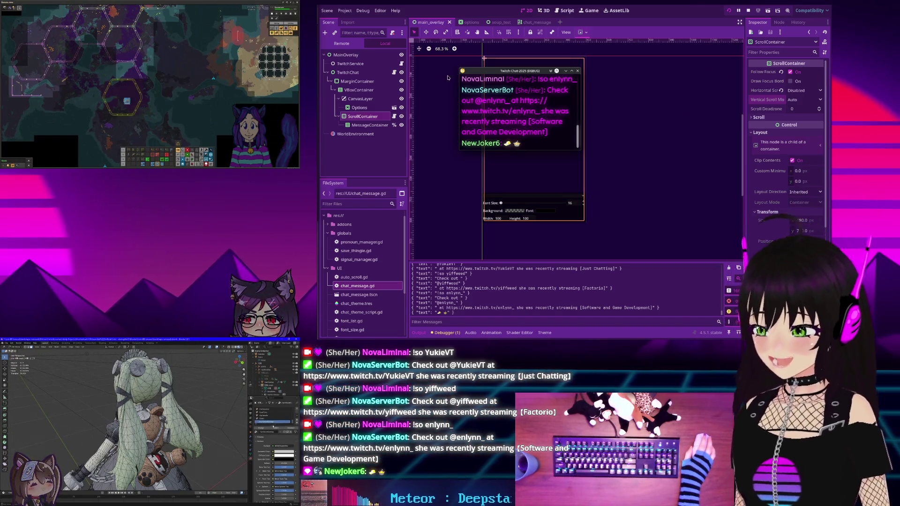
pyautogui.click(369, 91)
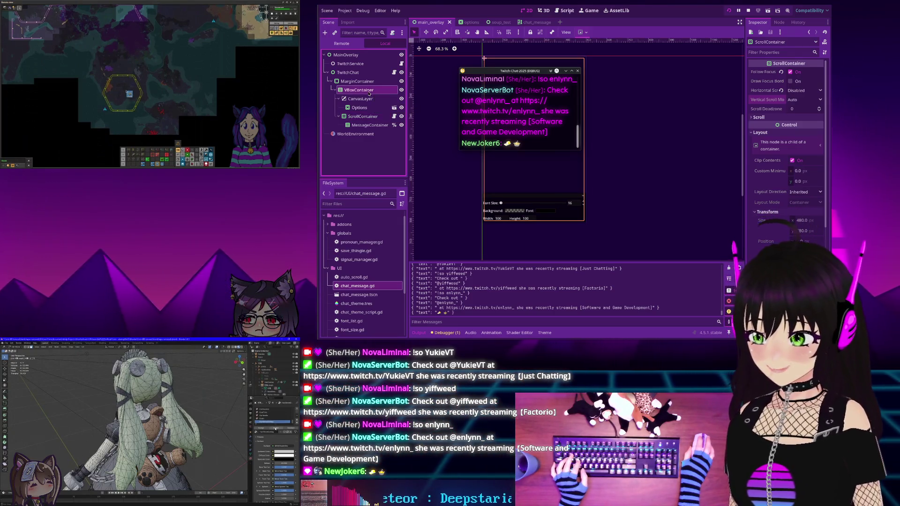
# Move the chat window right and inspect ScrollContainer, MarginContainer, MainOverlay and TwitchChat nodes
pyautogui.click(367, 118)
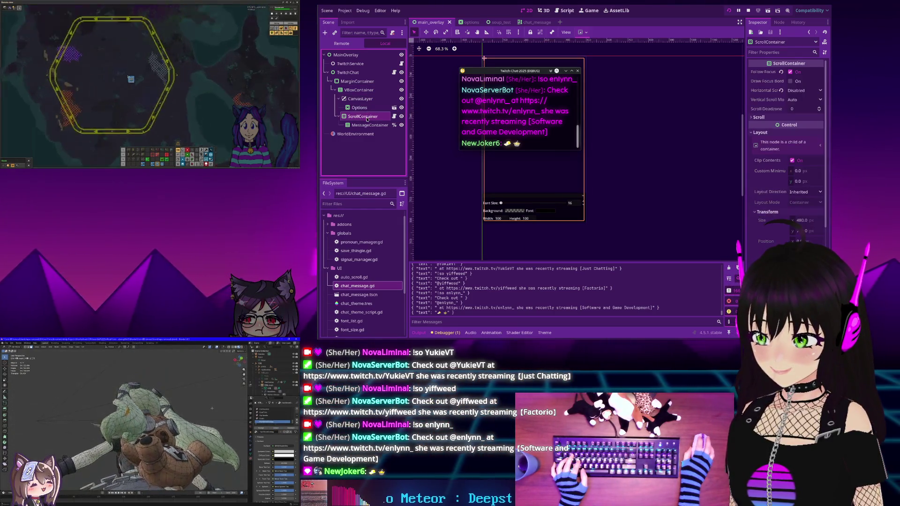
pyautogui.moveTo(490, 70)
pyautogui.mouseDown()
pyautogui.moveTo(435, 71)
pyautogui.moveTo(450, 153)
pyautogui.moveTo(637, 144)
pyautogui.mouseUp()
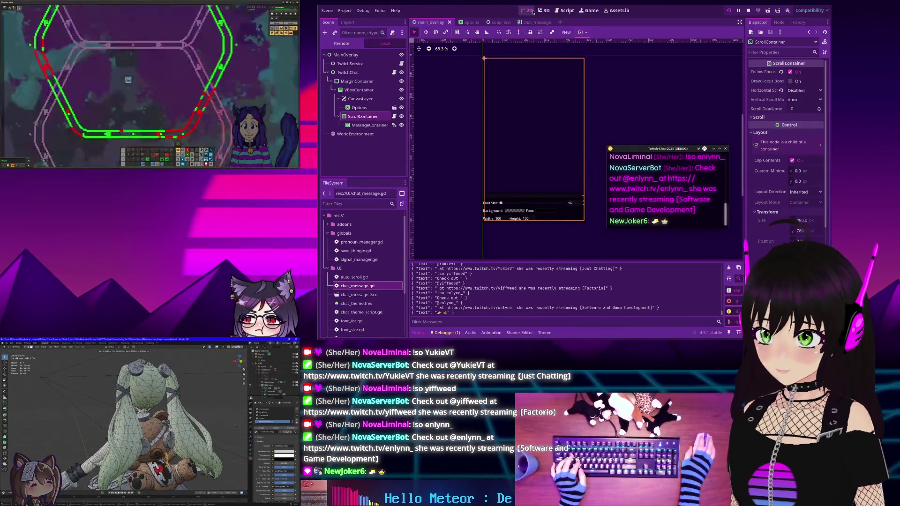
pyautogui.click(361, 82)
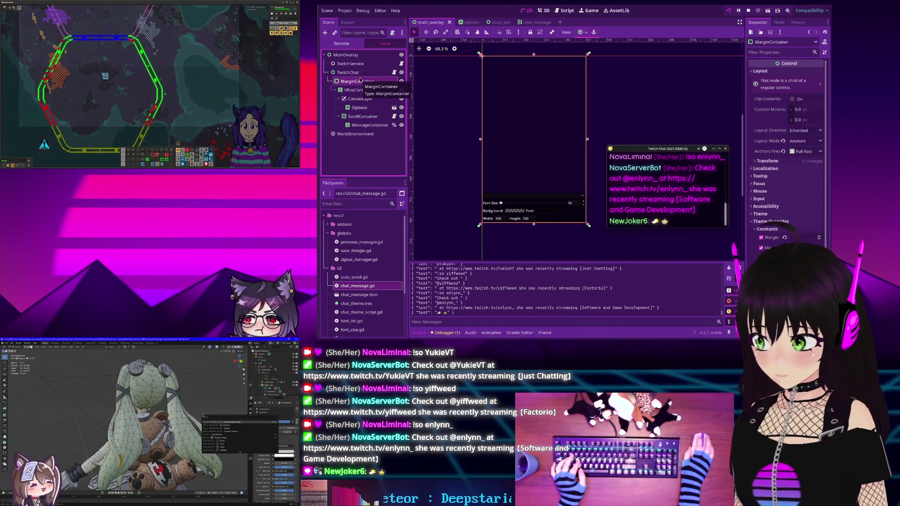
pyautogui.click(352, 56)
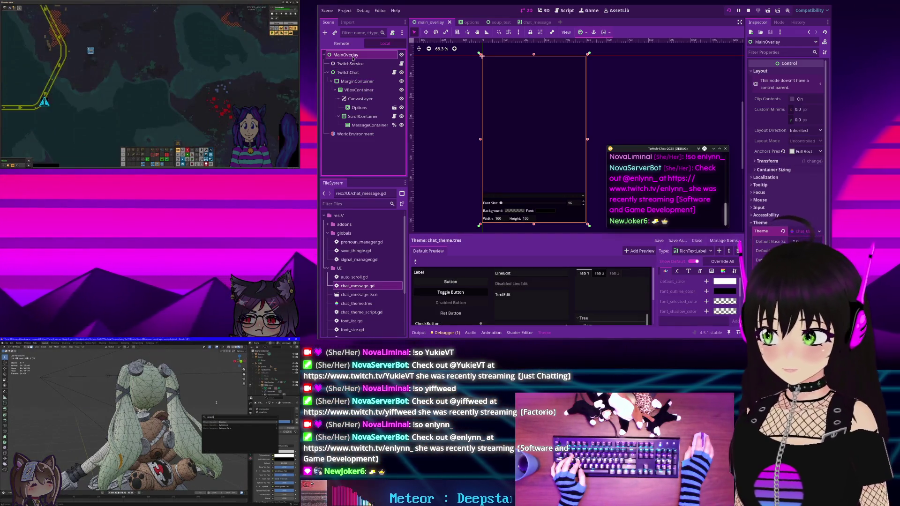
pyautogui.click(352, 118)
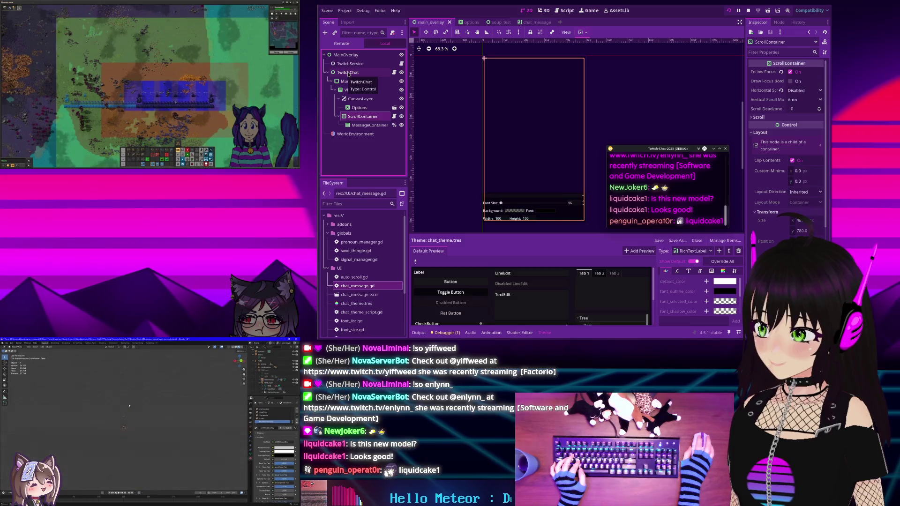
pyautogui.click(349, 74)
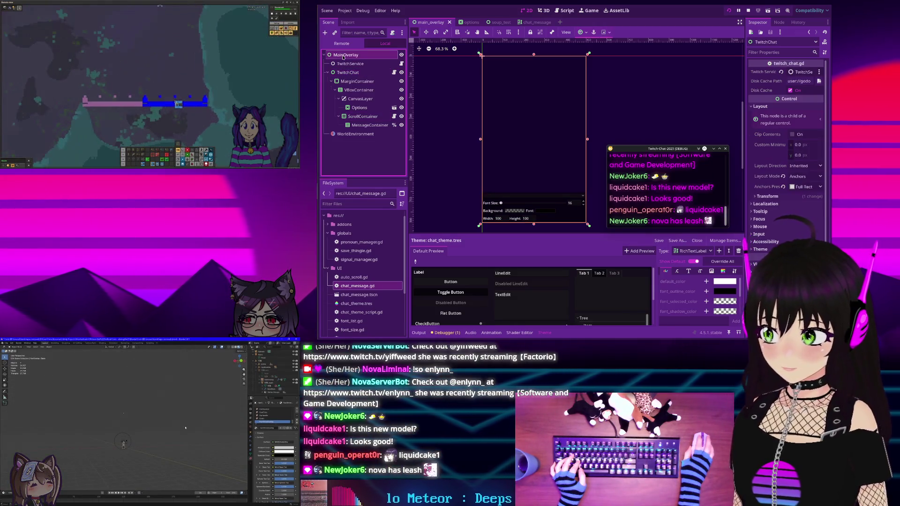
# Select TwitchChat and open its Mouse Filter choices, currently set to Stop
pyautogui.click(345, 55)
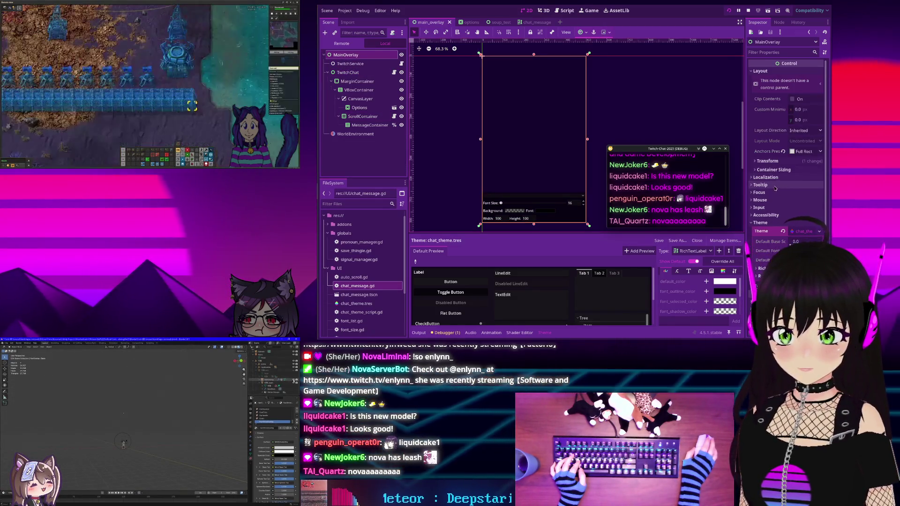
pyautogui.hotkey('ctrl', 'z')
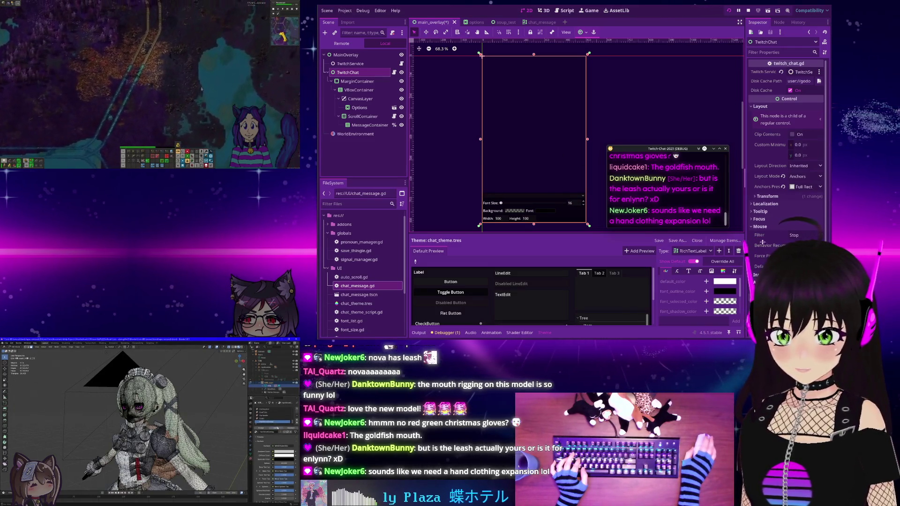
pyautogui.click(802, 235)
pyautogui.click(803, 256)
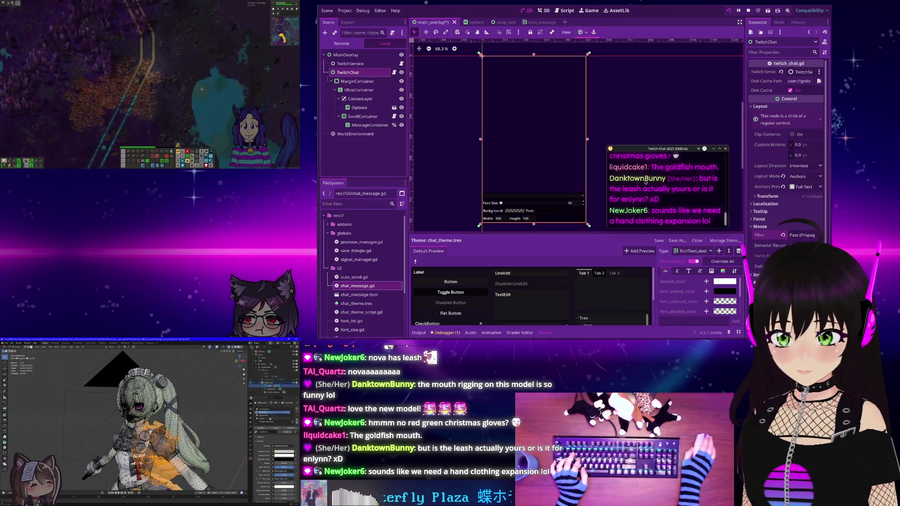
pyautogui.click(361, 81)
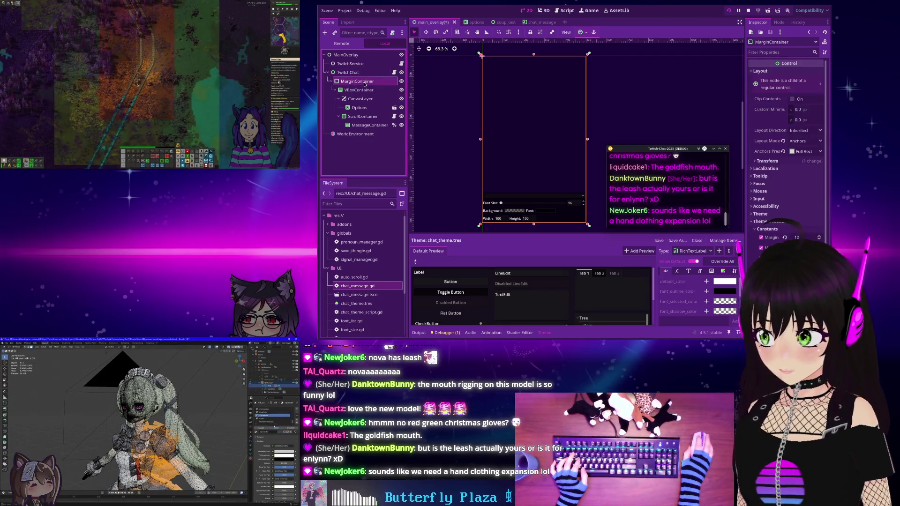
pyautogui.click(757, 192)
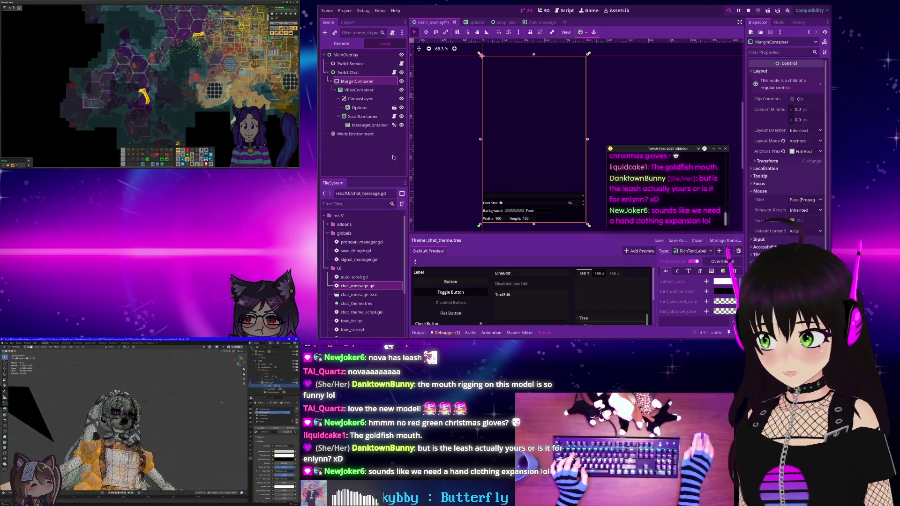
pyautogui.click(358, 90)
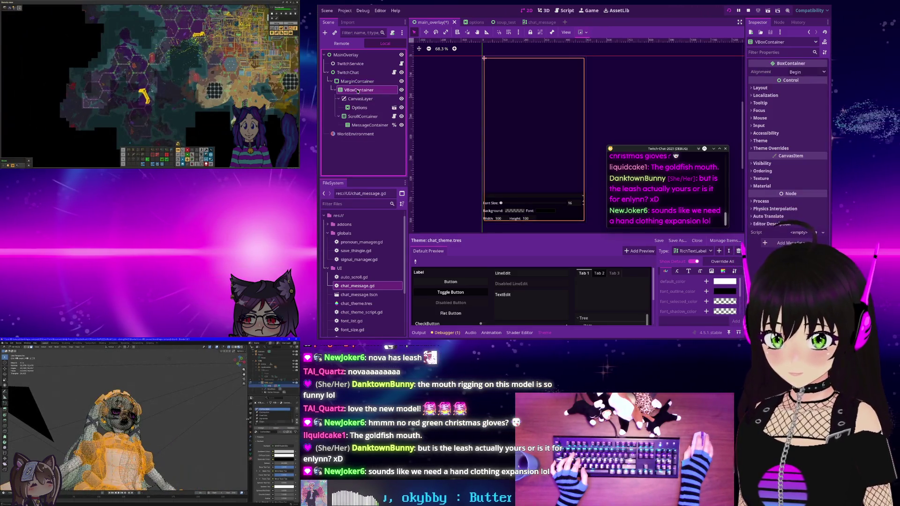
pyautogui.click(759, 118)
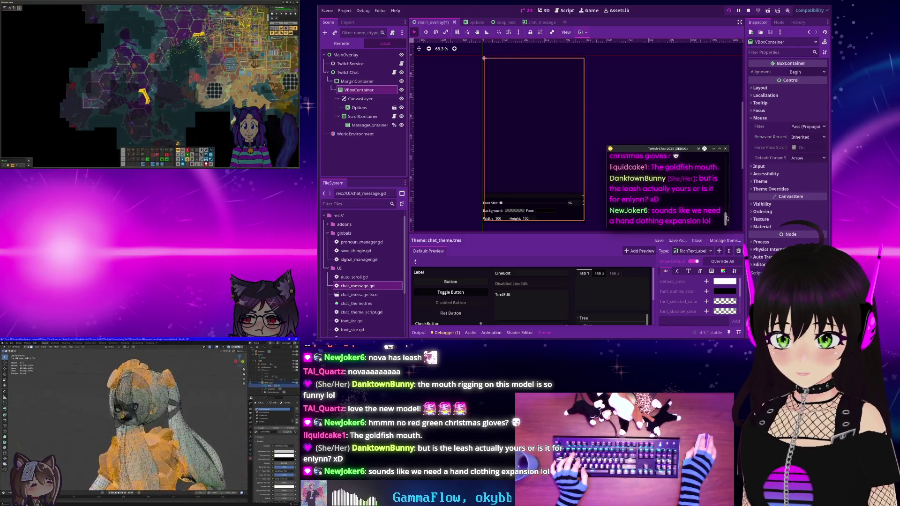
pyautogui.click(359, 99)
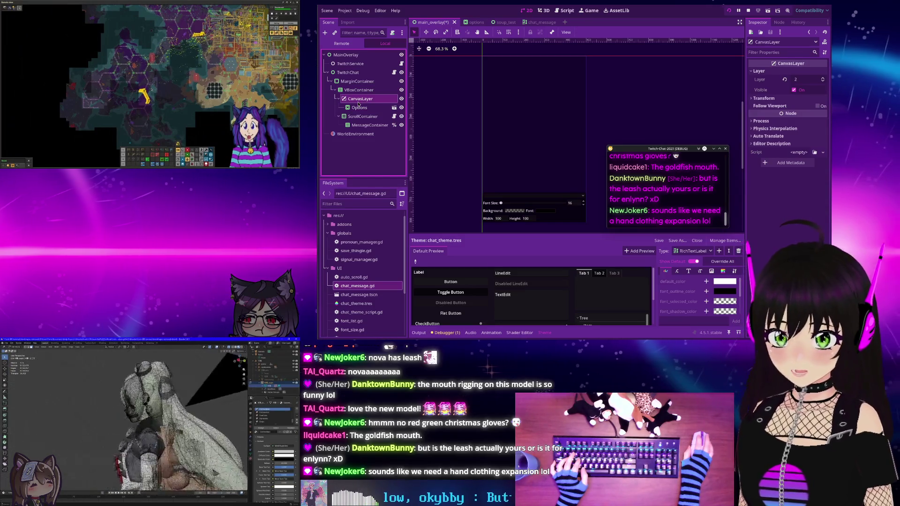
pyautogui.click(356, 108)
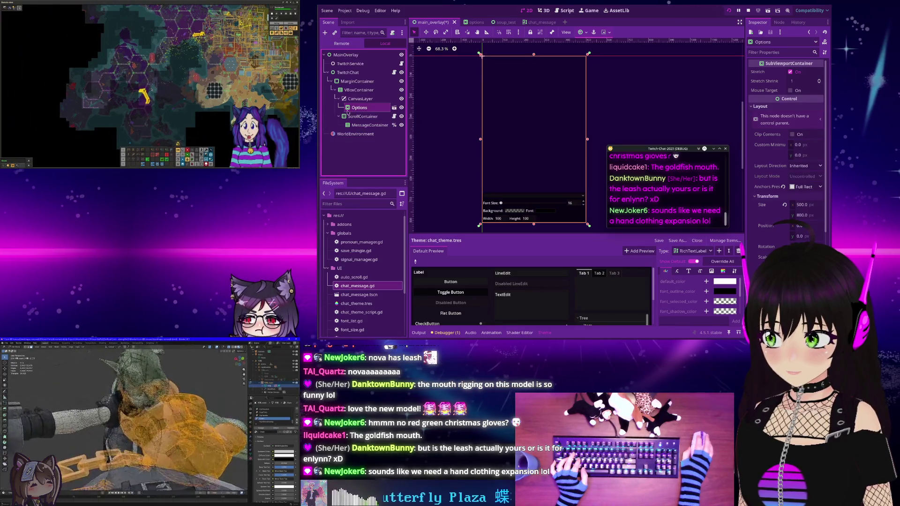
pyautogui.click(362, 116)
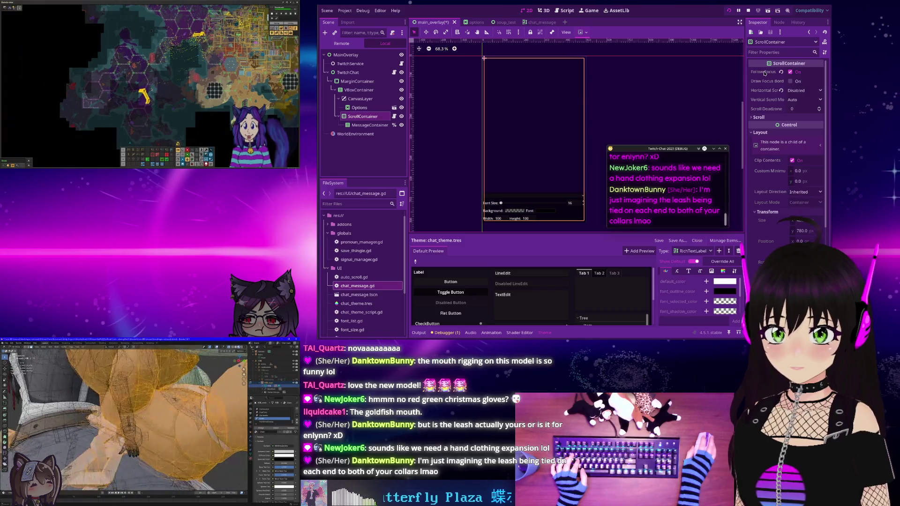
pyautogui.moveTo(764, 73)
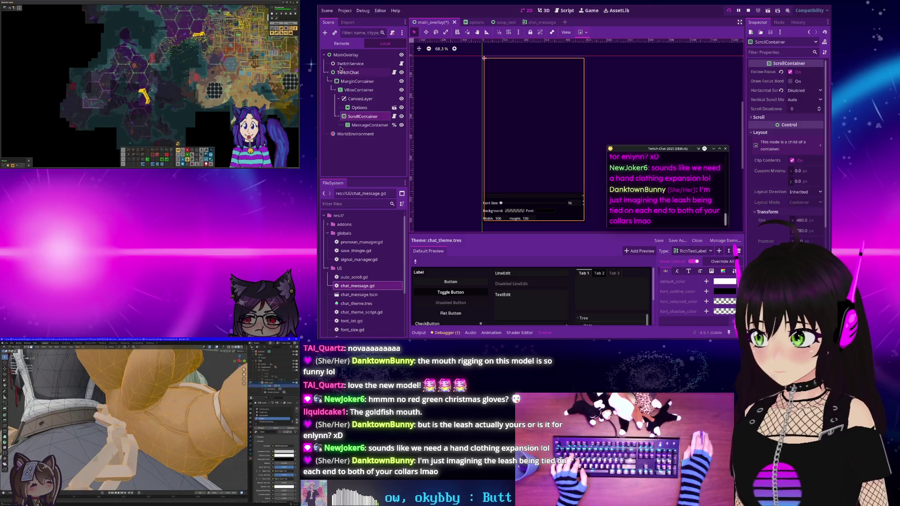
pyautogui.click(339, 44)
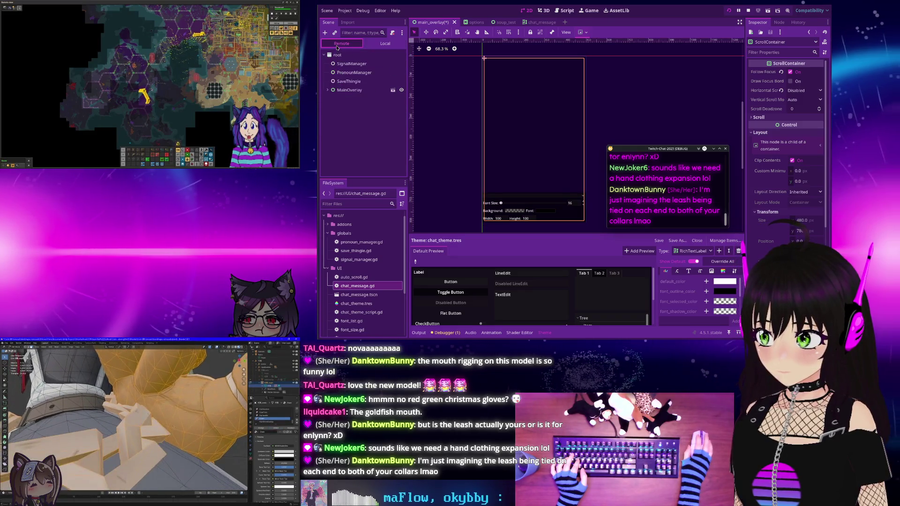
# Inspect the live MainOverlay node's Mouse Filter and move the running chat window higher
pyautogui.click(346, 90)
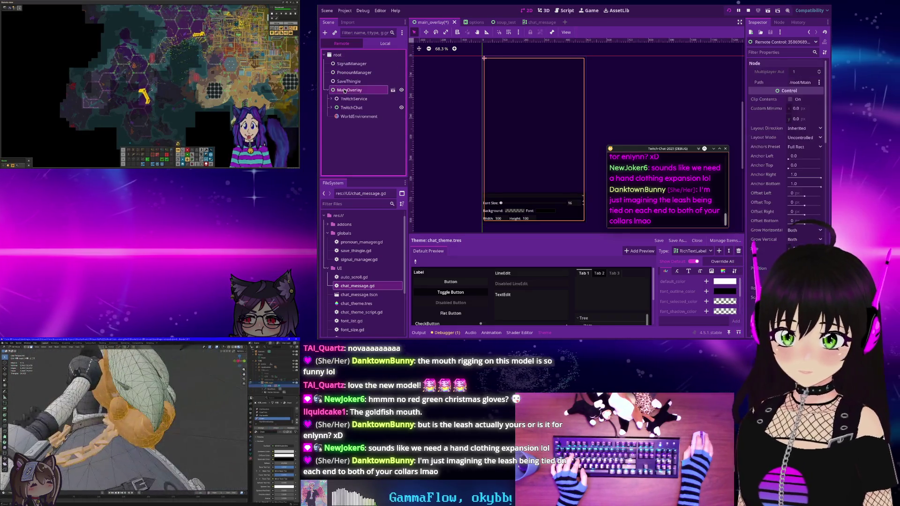
pyautogui.scroll(-10, 795, 128)
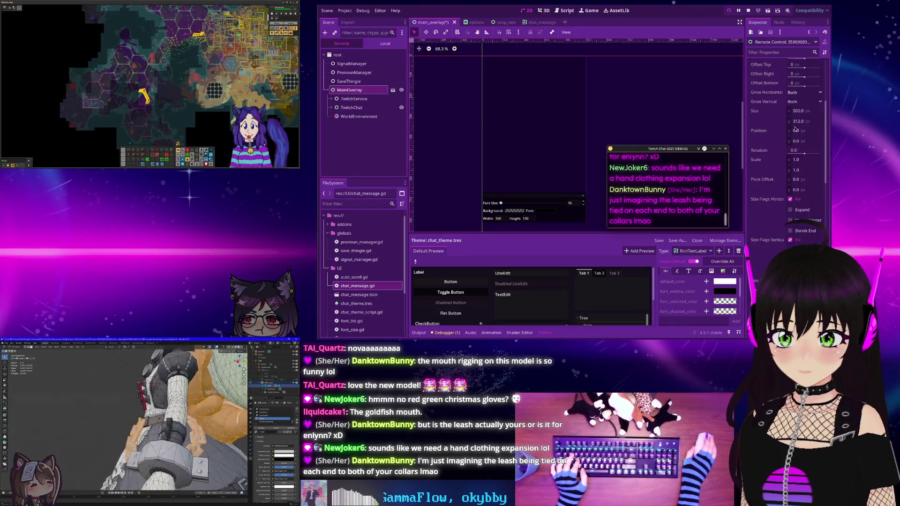
pyautogui.scroll(-5, 793, 127)
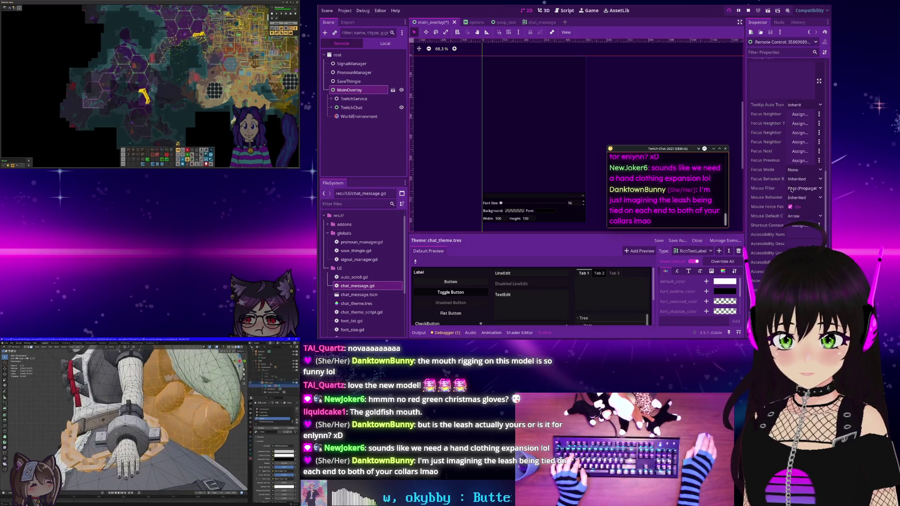
pyautogui.moveTo(761, 189)
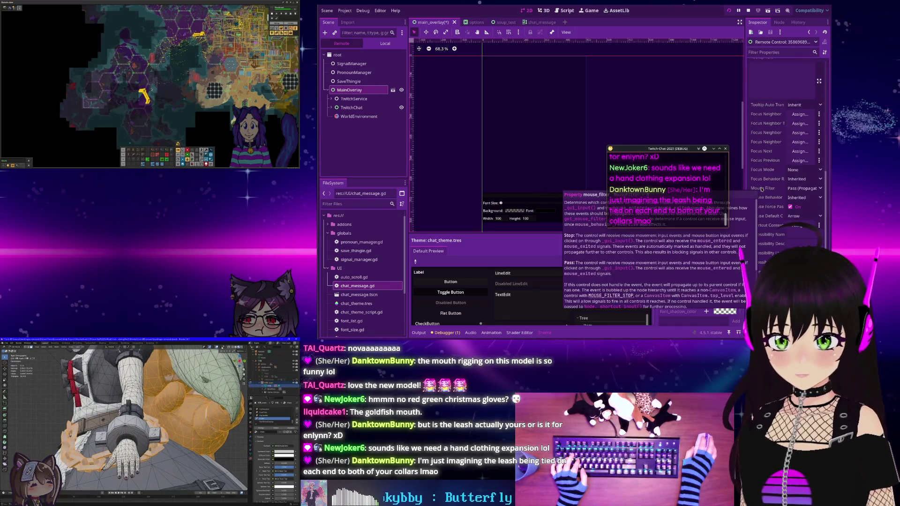
pyautogui.moveTo(650, 150)
pyautogui.mouseDown()
pyautogui.moveTo(624, 81)
pyautogui.moveTo(623, 160)
pyautogui.moveTo(479, 49)
pyautogui.mouseUp()
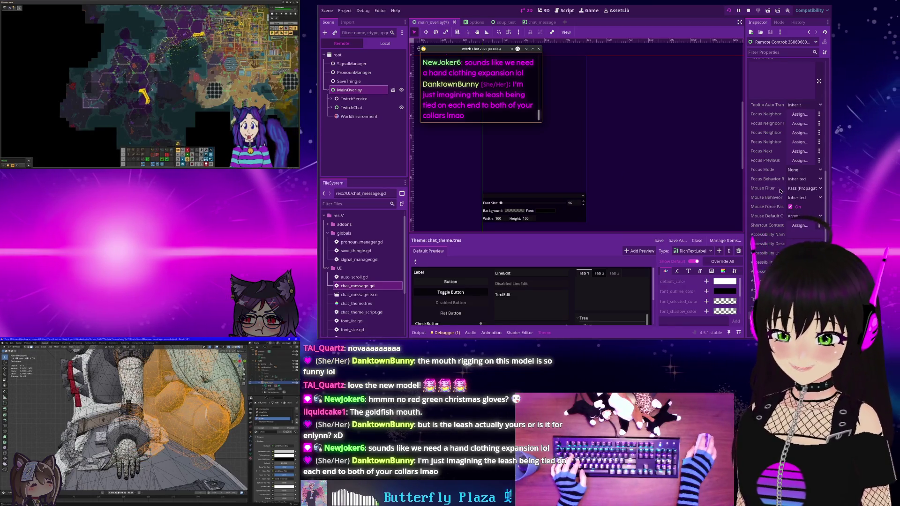
# Select the remote TwitchChat node and expand it to reveal its child node
pyautogui.moveTo(774, 190)
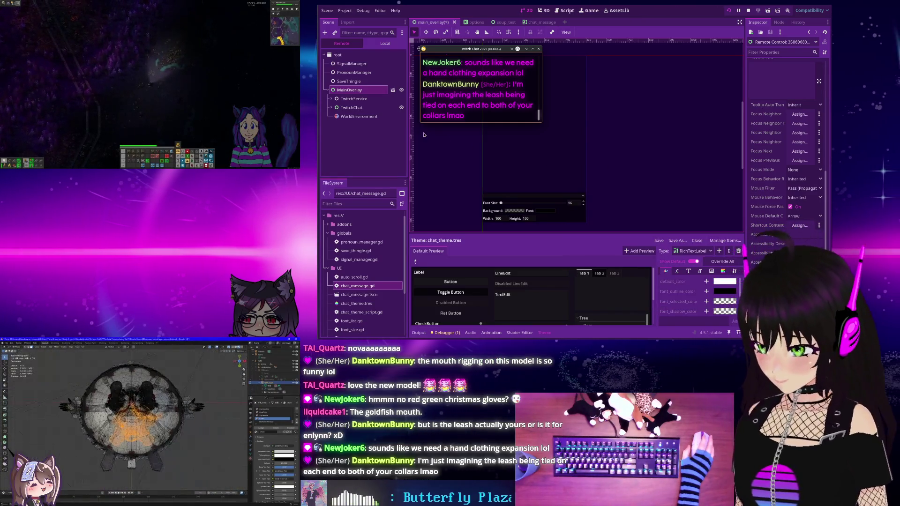
pyautogui.click(331, 107)
pyautogui.click(343, 108)
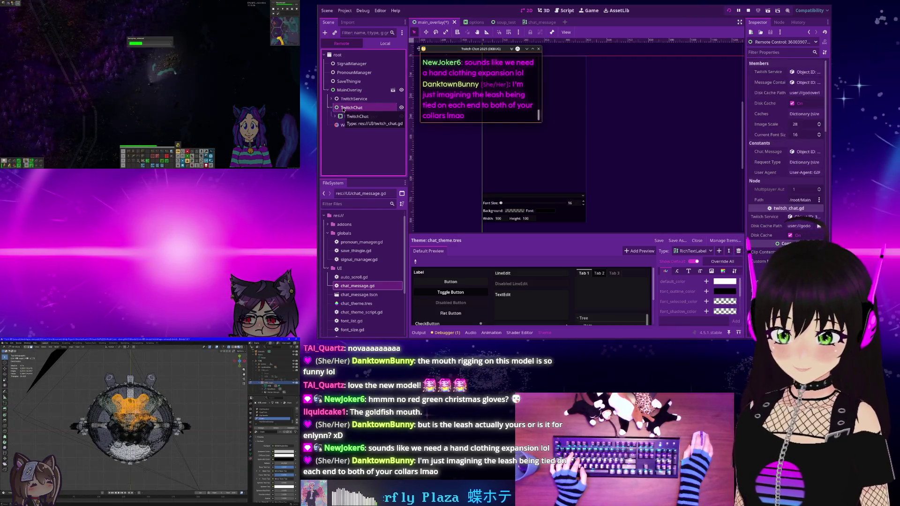
pyautogui.scroll(-10, 785, 185)
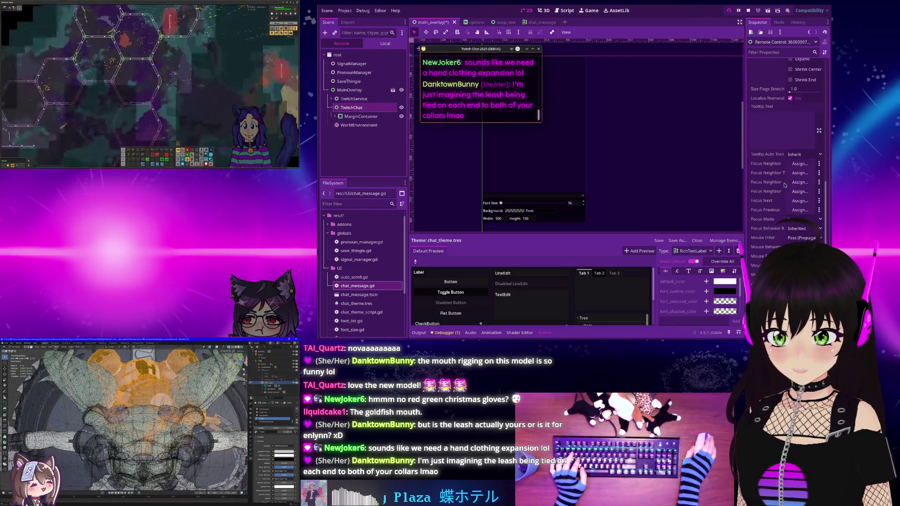
pyautogui.scroll(-3, 784, 185)
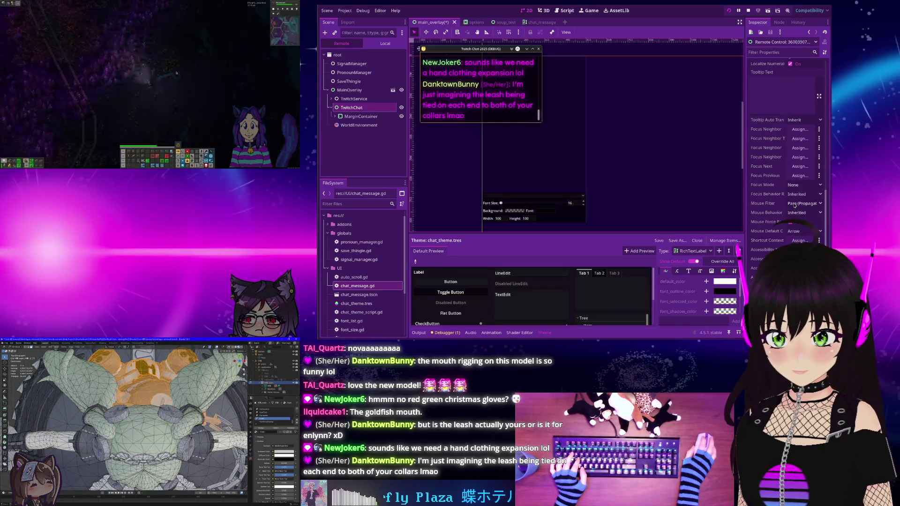
pyautogui.moveTo(763, 206)
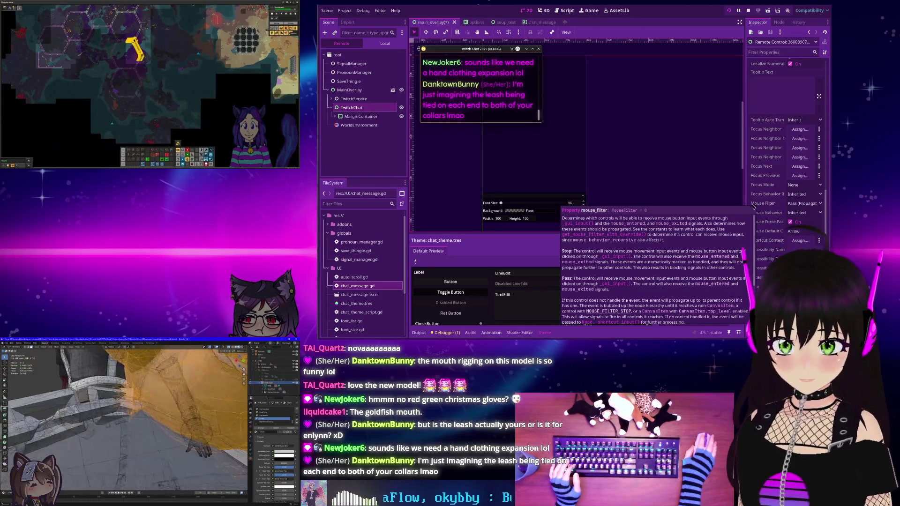
pyautogui.scroll(-3, 697, 243)
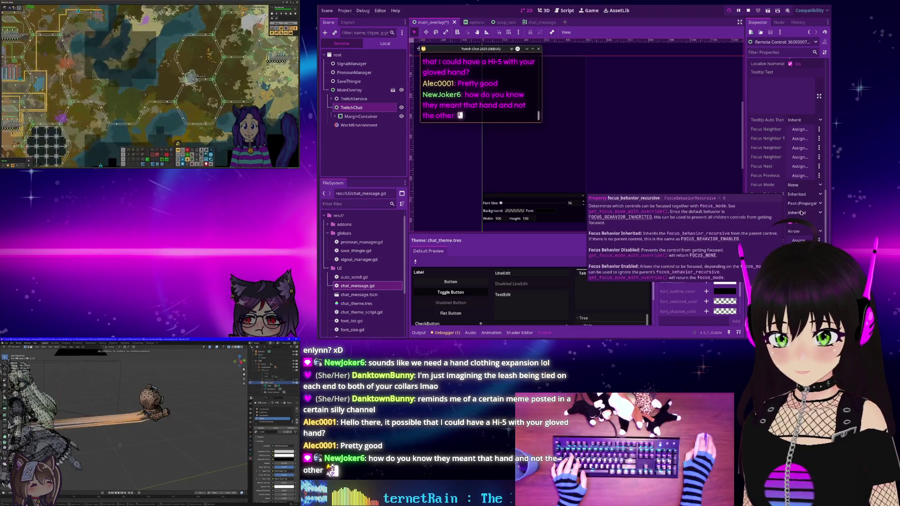
# Set the live TwitchChat's Mouse Filter to Ignore, then open MainOverlay's Mouse Filter dropdown
pyautogui.click(798, 204)
pyautogui.click(794, 230)
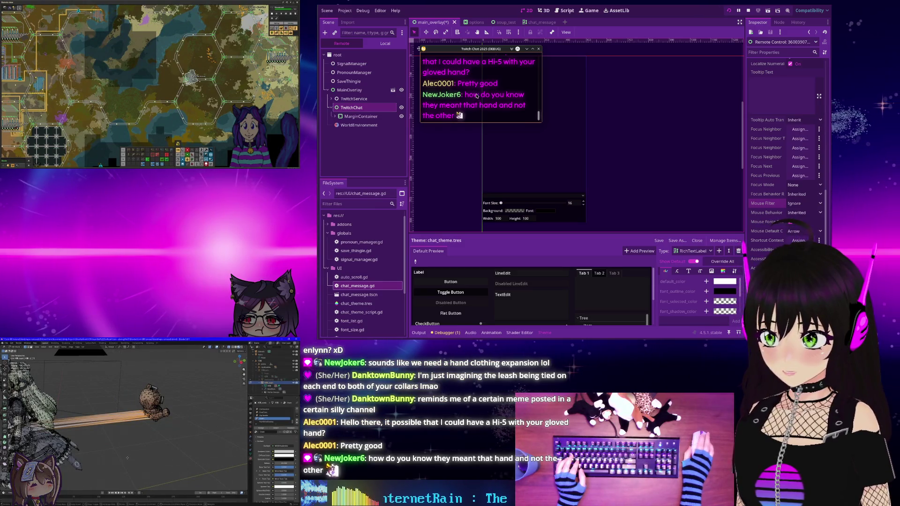
pyautogui.click(358, 90)
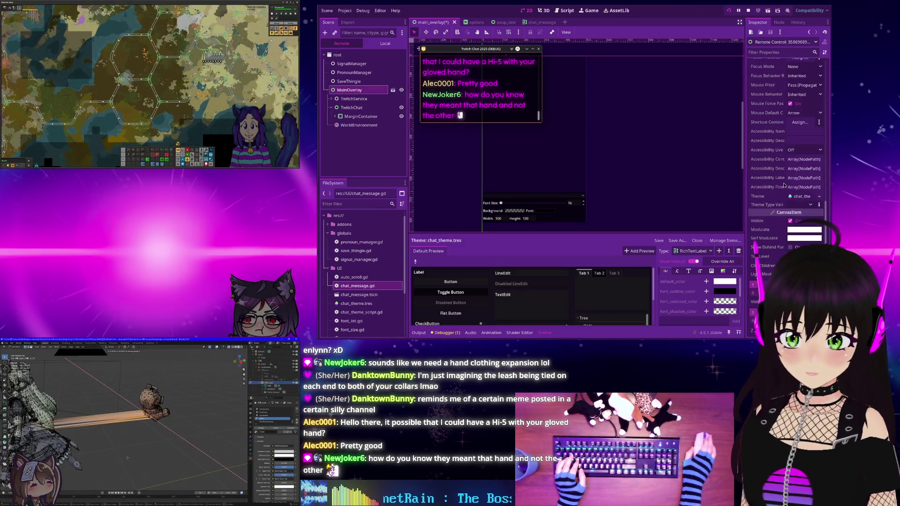
pyautogui.scroll(-4, 783, 185)
pyautogui.scroll(3, 783, 211)
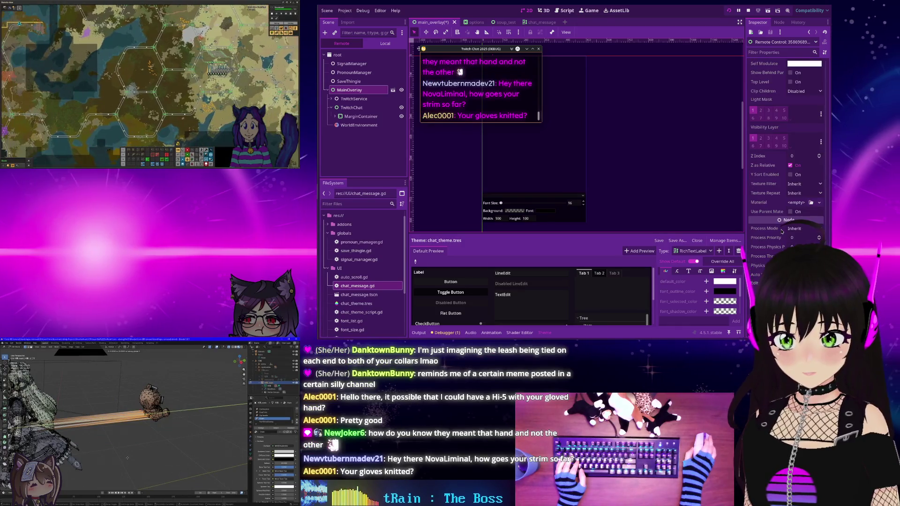
pyautogui.scroll(2, 781, 211)
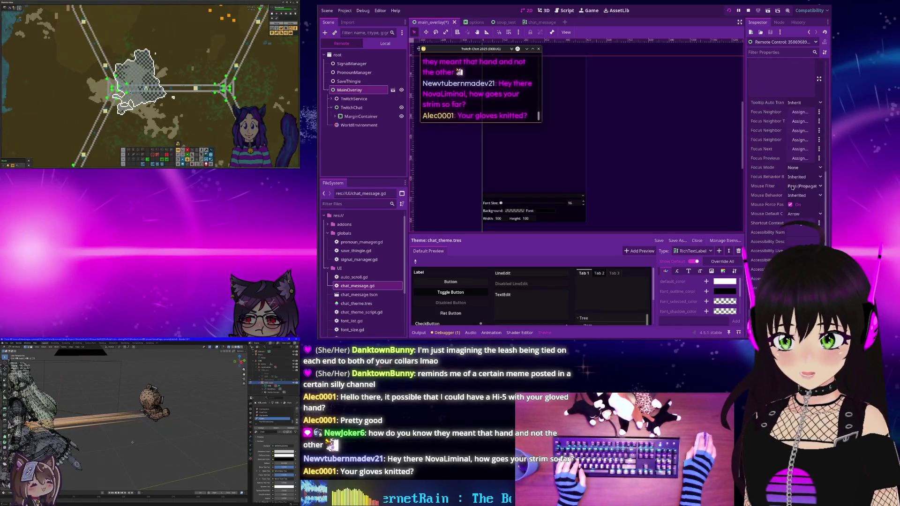
pyautogui.click(795, 189)
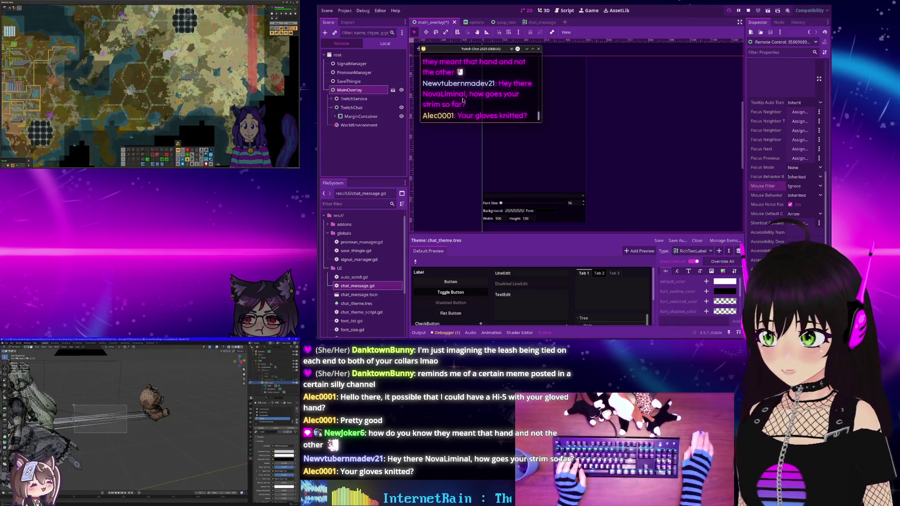
# Filter the Inspector by 'mouse' and set the MarginContainer's Mouse Filter to Ignore
pyautogui.click(767, 52)
pyautogui.write('mouse')
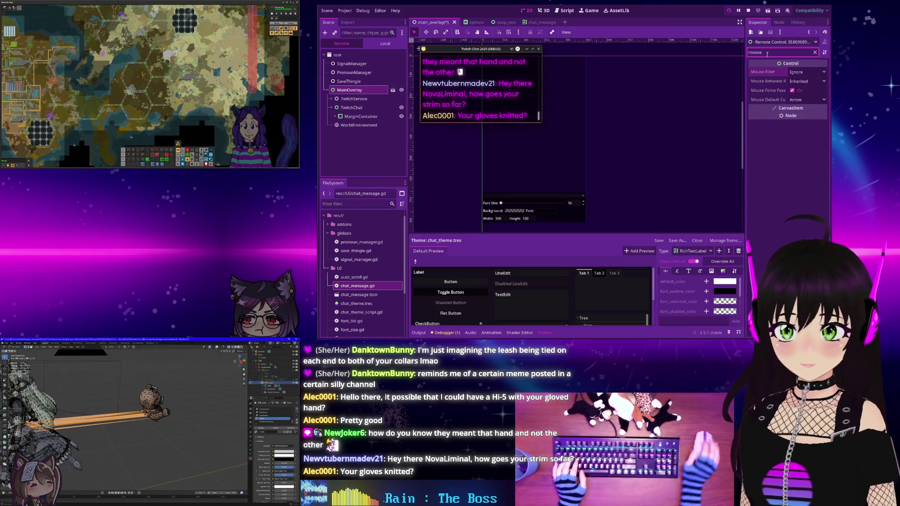
pyautogui.click(345, 107)
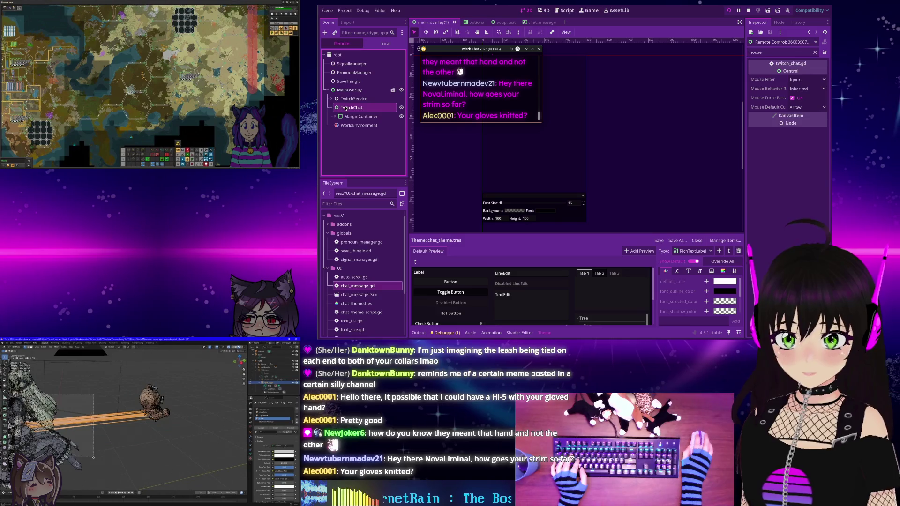
pyautogui.click(354, 116)
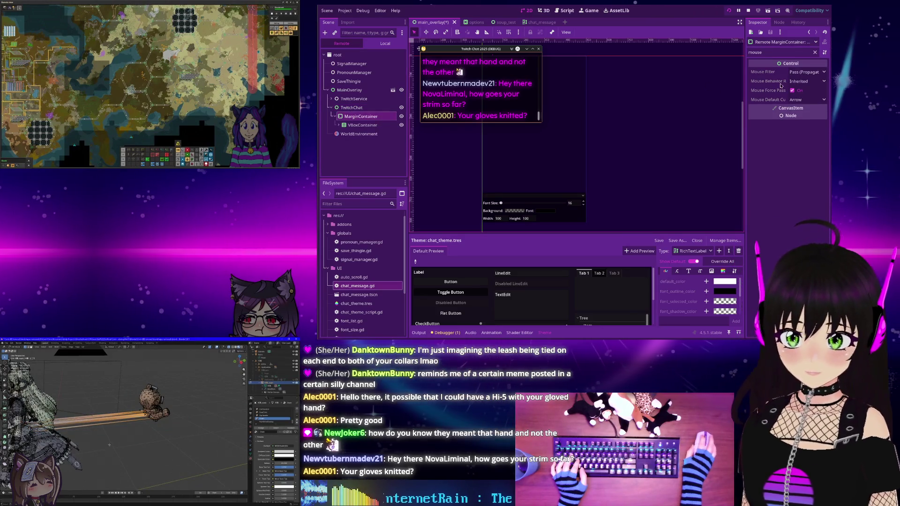
pyautogui.click(792, 72)
pyautogui.click(795, 99)
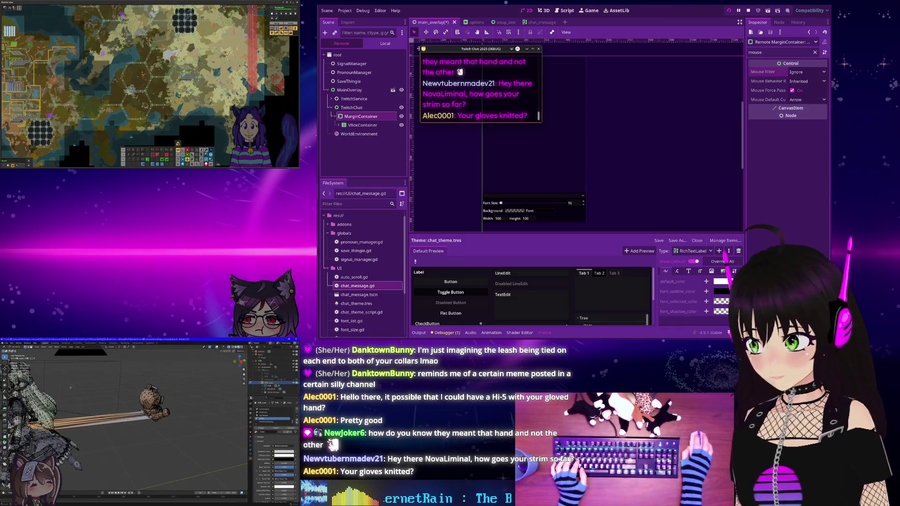
# Set the VBoxContainer's Mouse Filter to Ignore, then inspect the CanvasLayer and Options nodes
pyautogui.click(342, 125)
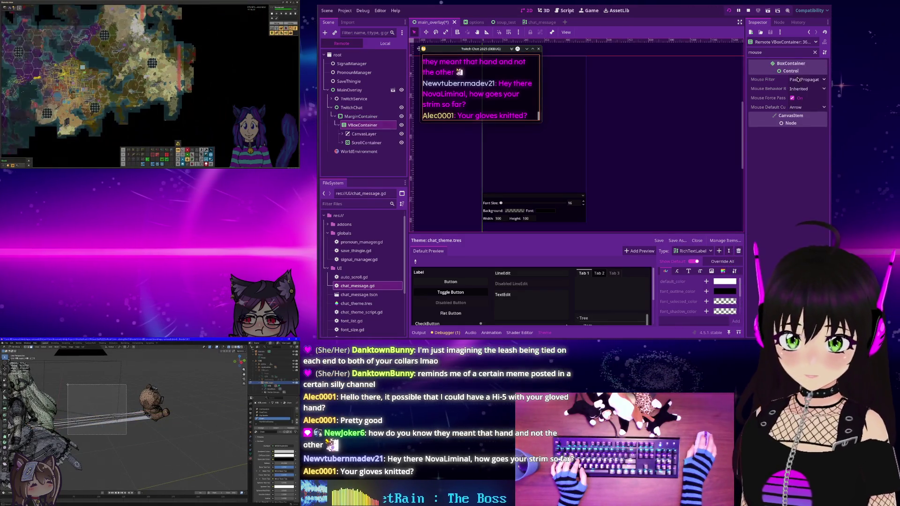
pyautogui.click(806, 79)
pyautogui.click(797, 105)
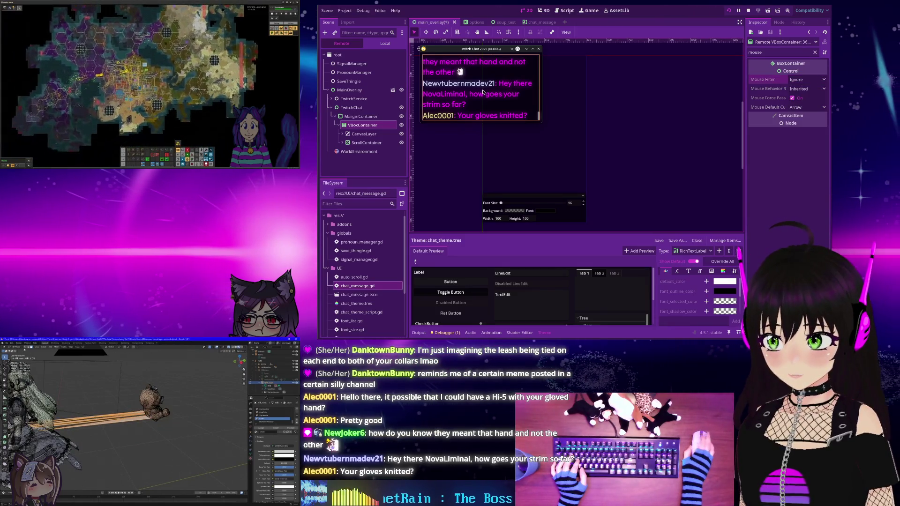
pyautogui.click(364, 134)
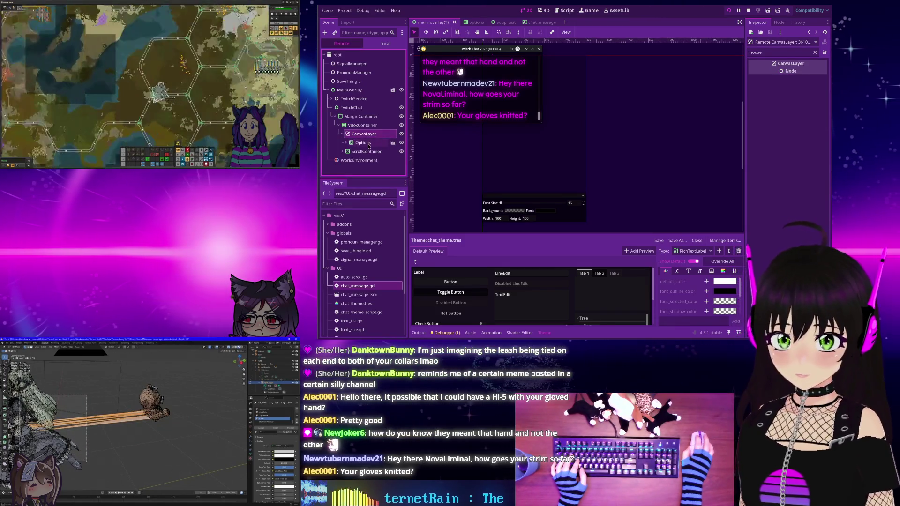
pyautogui.click(363, 143)
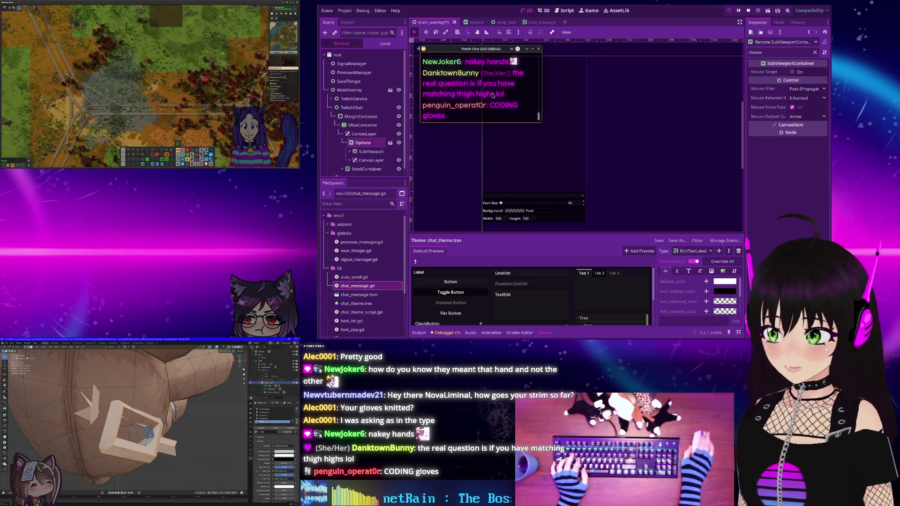
# Set the live MessageContainer's Mouse Filter to Ignore
pyautogui.click(353, 168)
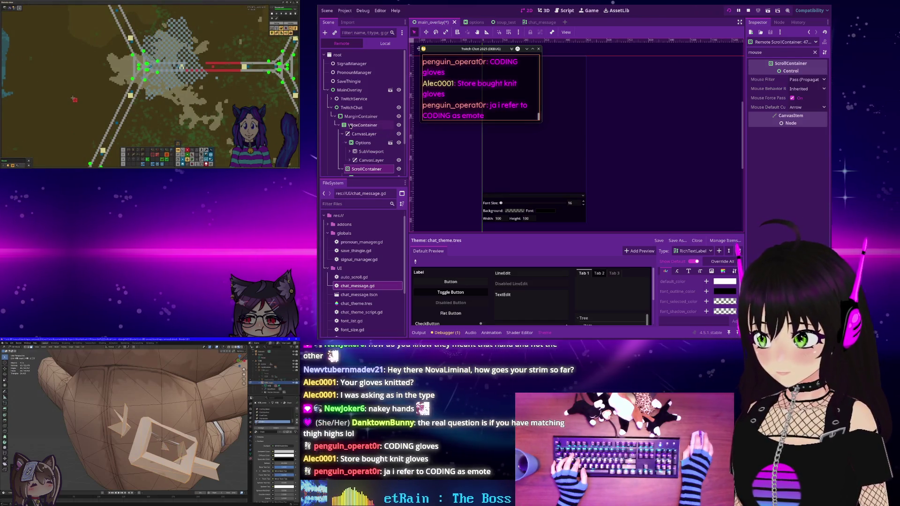
pyautogui.scroll(-3, 350, 125)
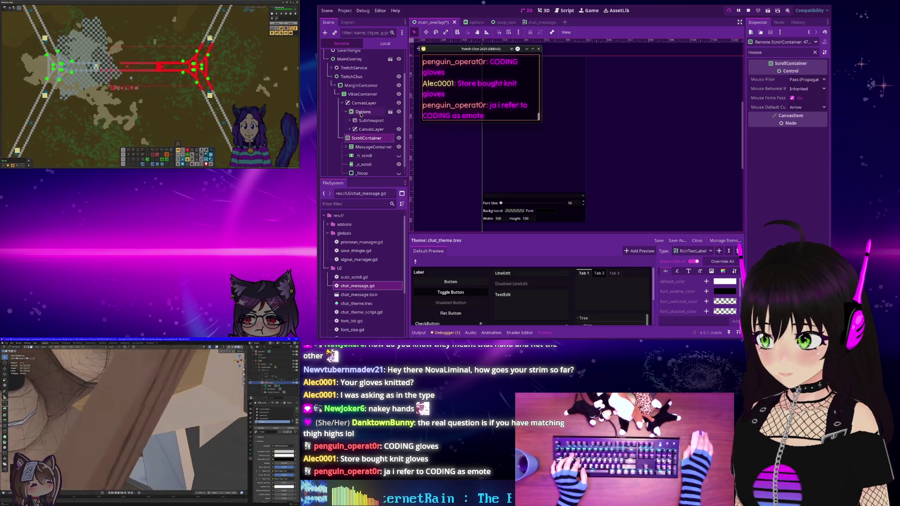
pyautogui.scroll(-1, 358, 144)
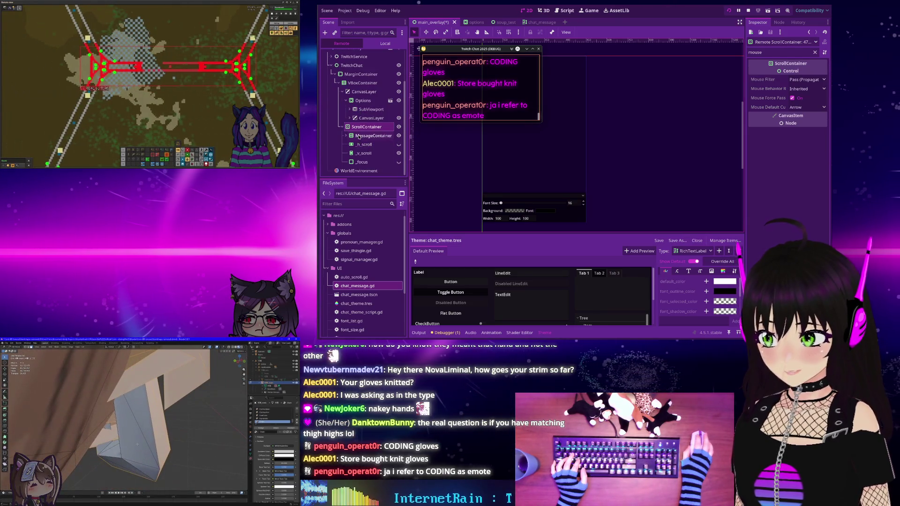
pyautogui.click(359, 136)
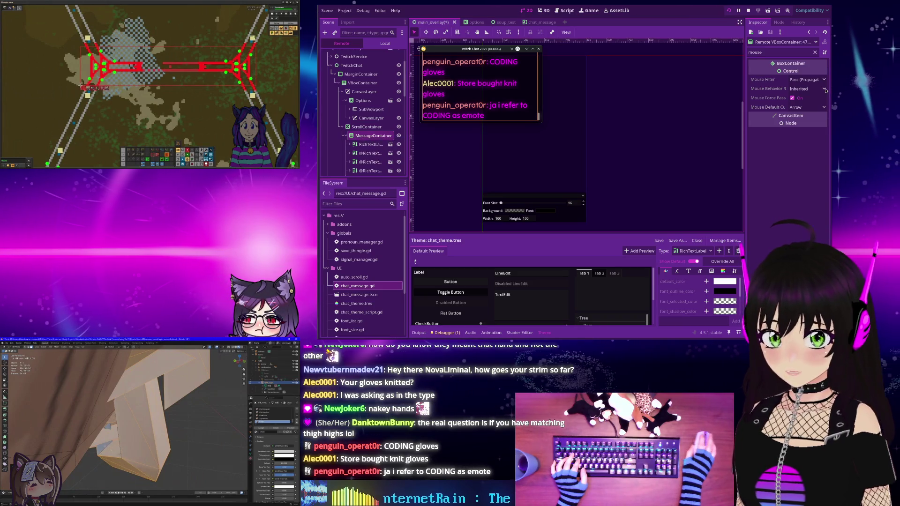
pyautogui.click(802, 80)
pyautogui.click(794, 105)
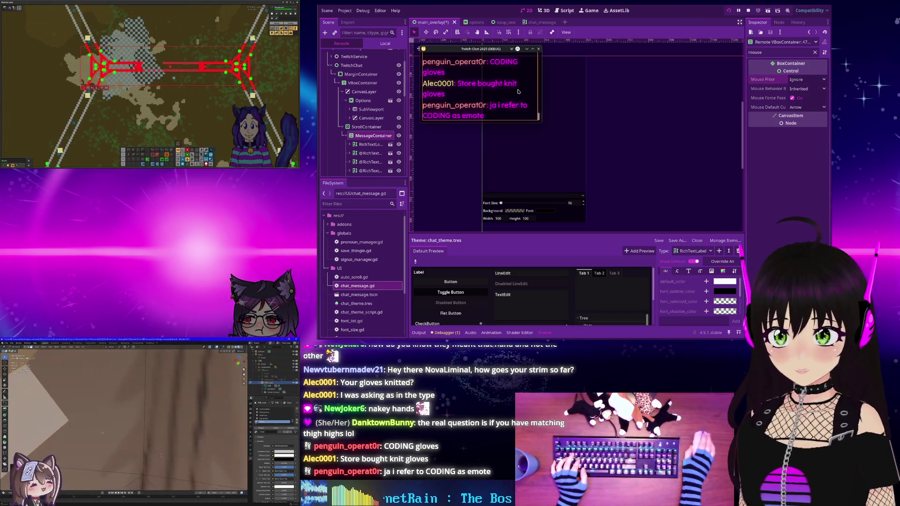
# Check ScrollContainer, Options and the chat message labels' mouse settings, then stop the running overlay
pyautogui.scroll(-2, 361, 117)
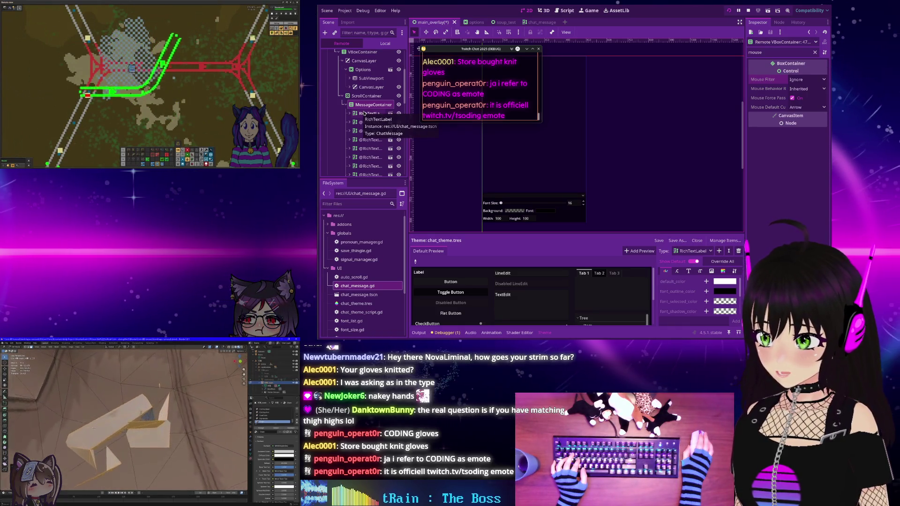
pyautogui.click(365, 97)
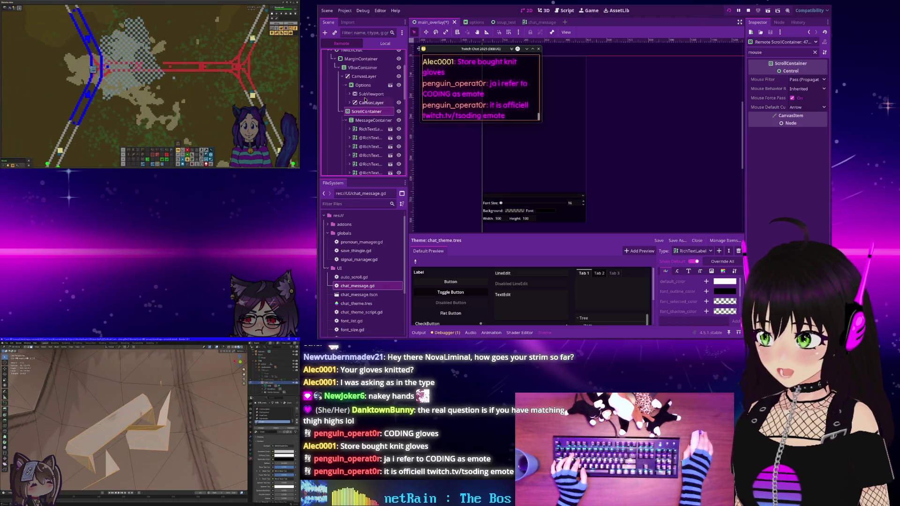
pyautogui.scroll(3, 361, 123)
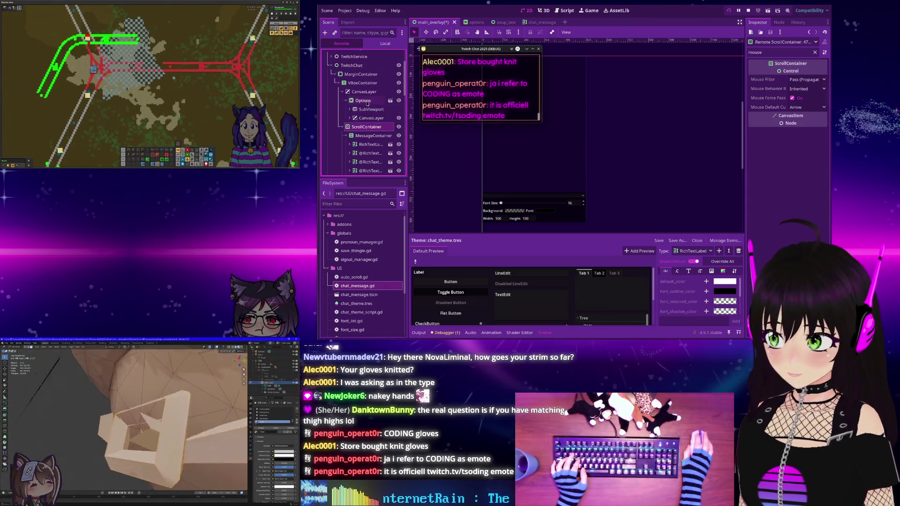
pyautogui.click(366, 102)
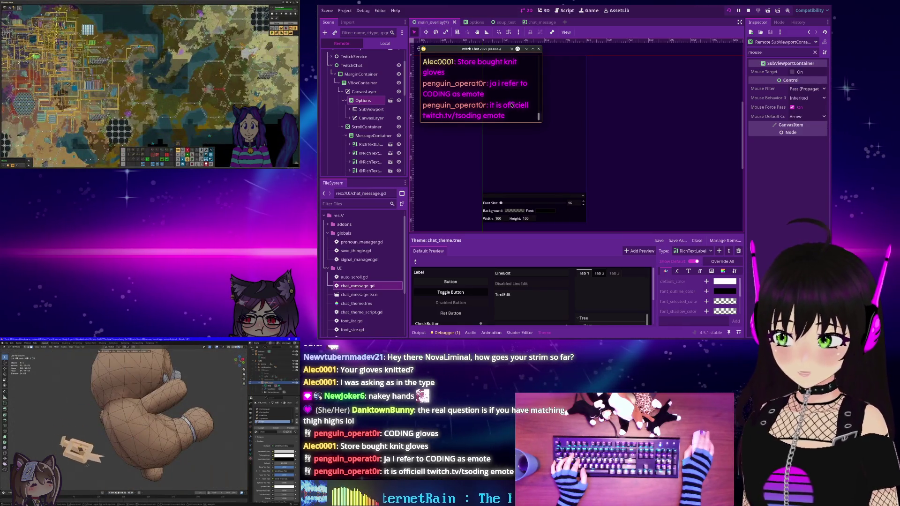
pyautogui.scroll(-5, 369, 153)
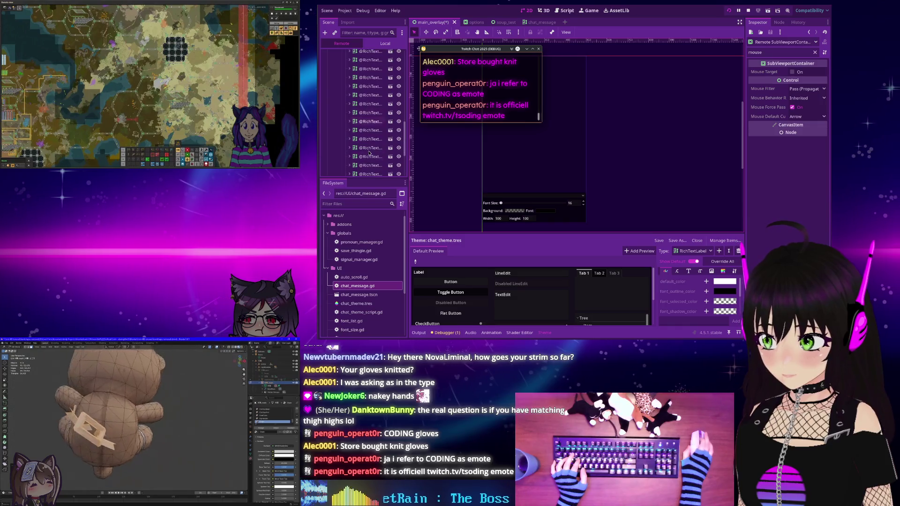
pyautogui.scroll(-2, 368, 153)
pyautogui.click(369, 147)
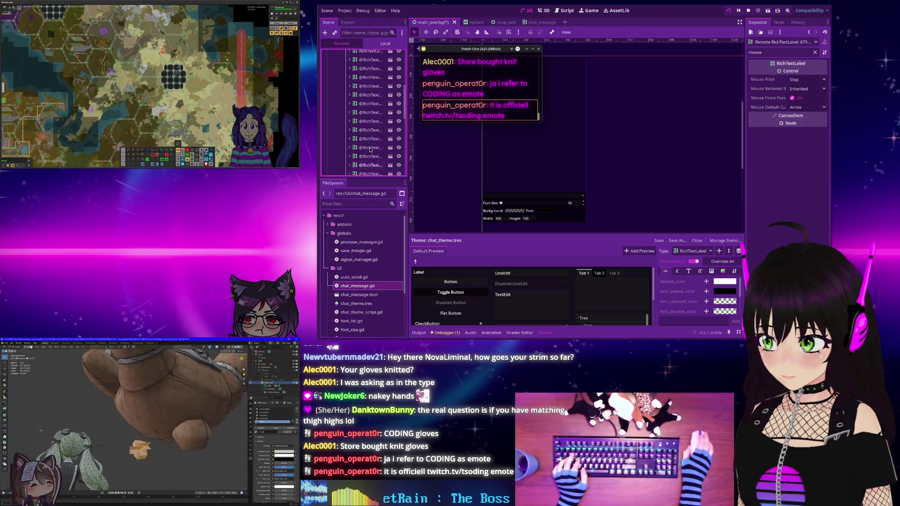
pyautogui.scroll(5, 369, 122)
pyautogui.keyDown('shift'); pyautogui.click(369, 114); pyautogui.keyUp('shift')
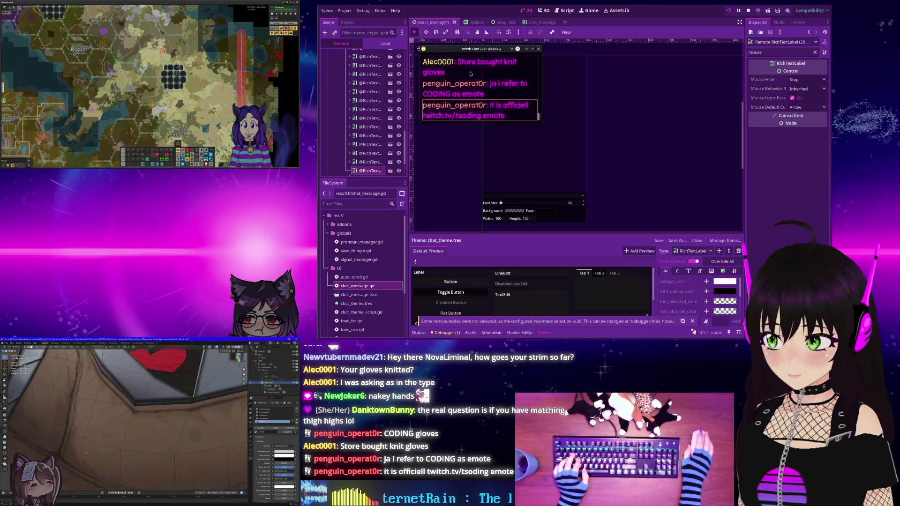
pyautogui.click(751, 10)
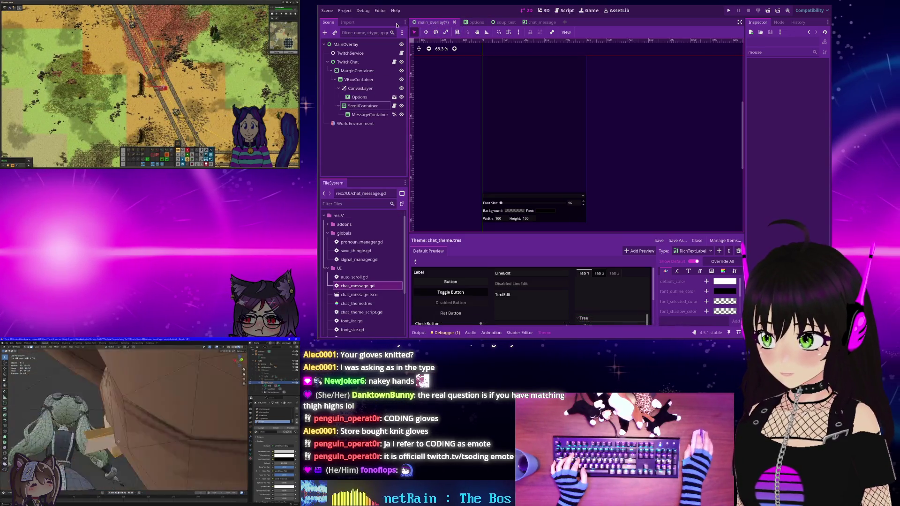
# Set the chat_message RichTextLabel's mouse filter to Ignore, then run the overlay and shorten its window
pyautogui.scroll(-3, 351, 281)
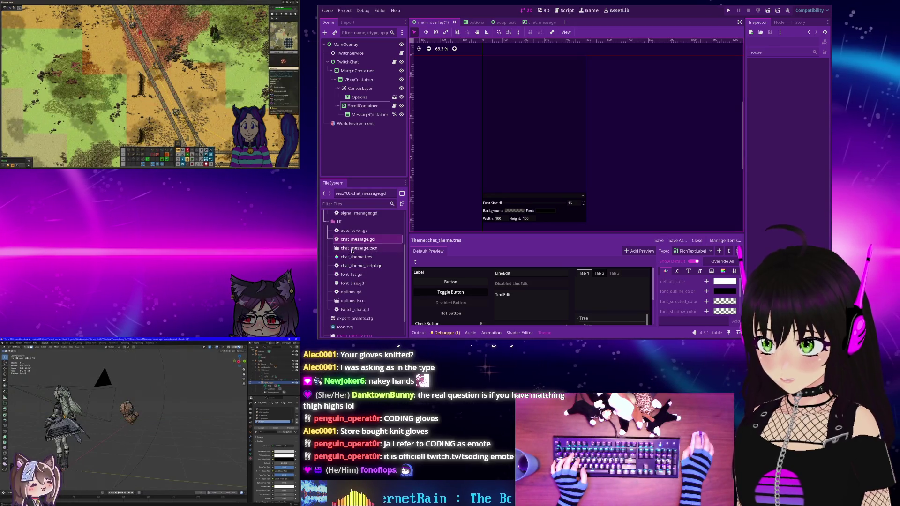
pyautogui.click(534, 22)
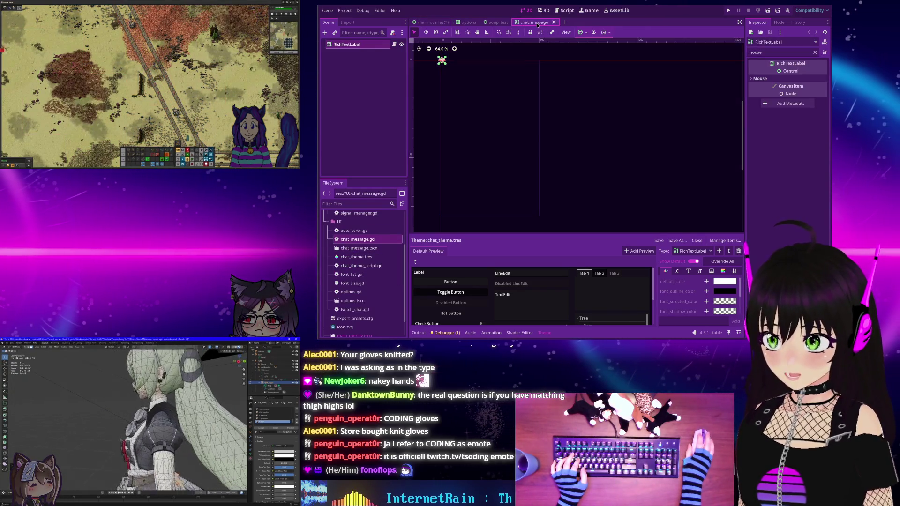
pyautogui.click(764, 78)
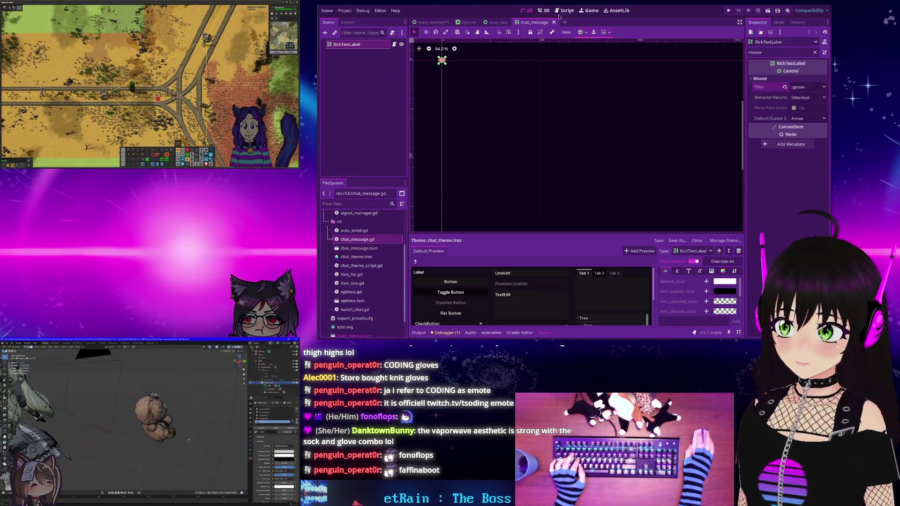
pyautogui.press('F5')
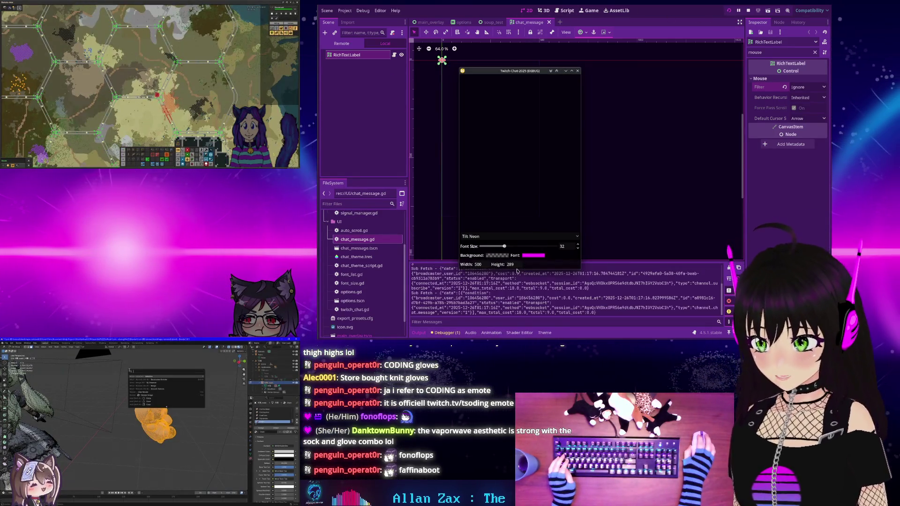
pyautogui.moveTo(514, 277); pyautogui.dragTo(515, 138)
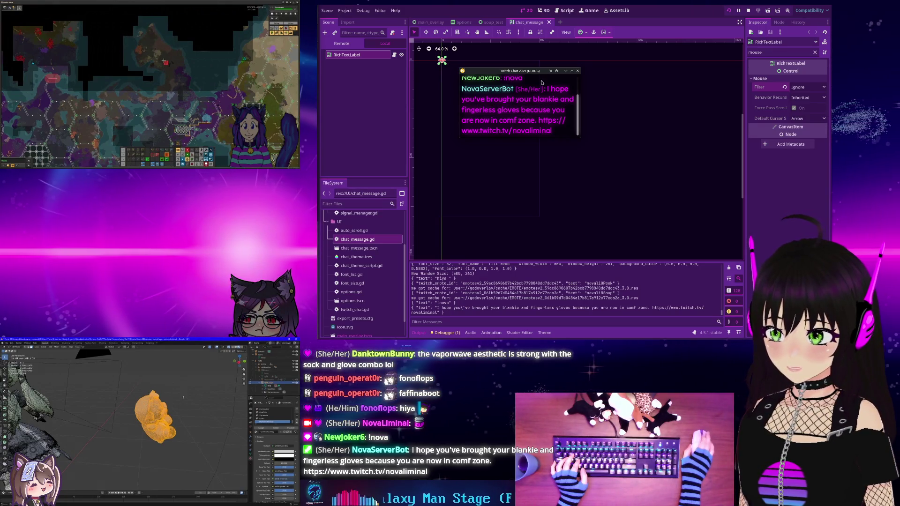
# In the running game's remote scene tree, set MessageContainer's mouse filter to Ignore
pyautogui.click(490, 110)
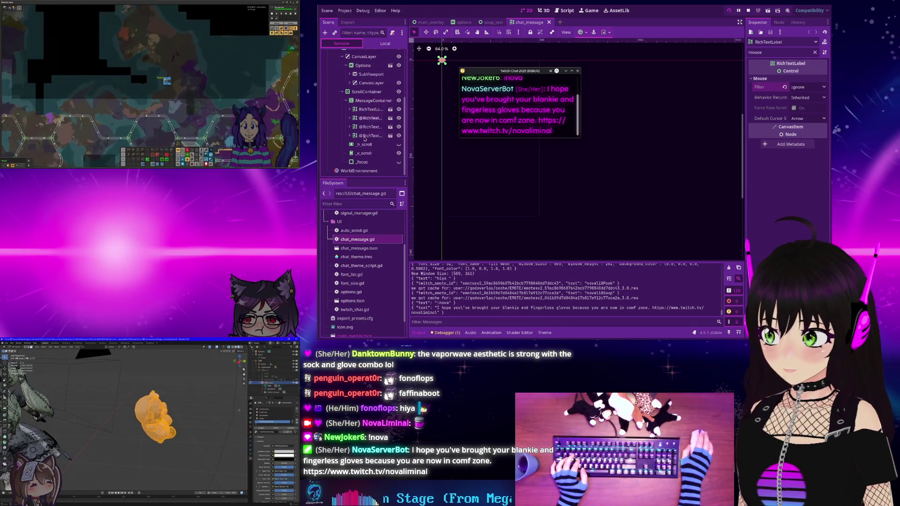
pyautogui.click(364, 136)
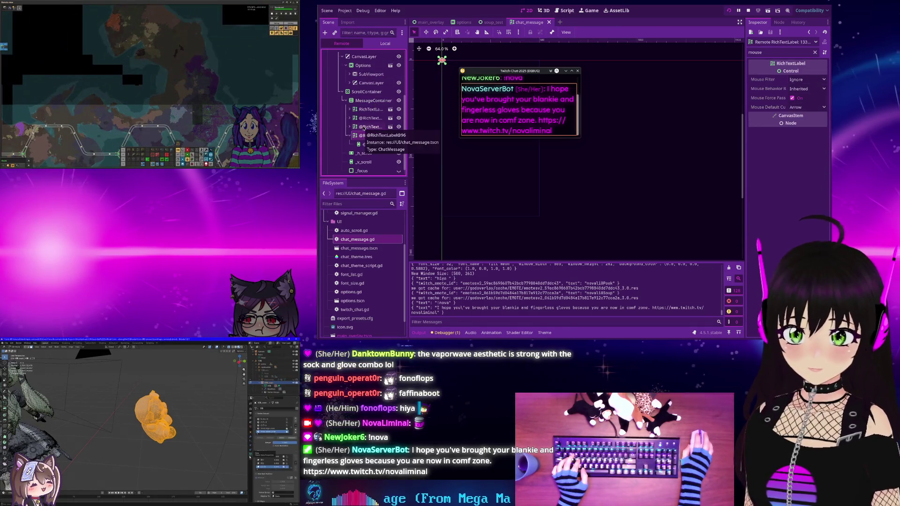
pyautogui.click(364, 101)
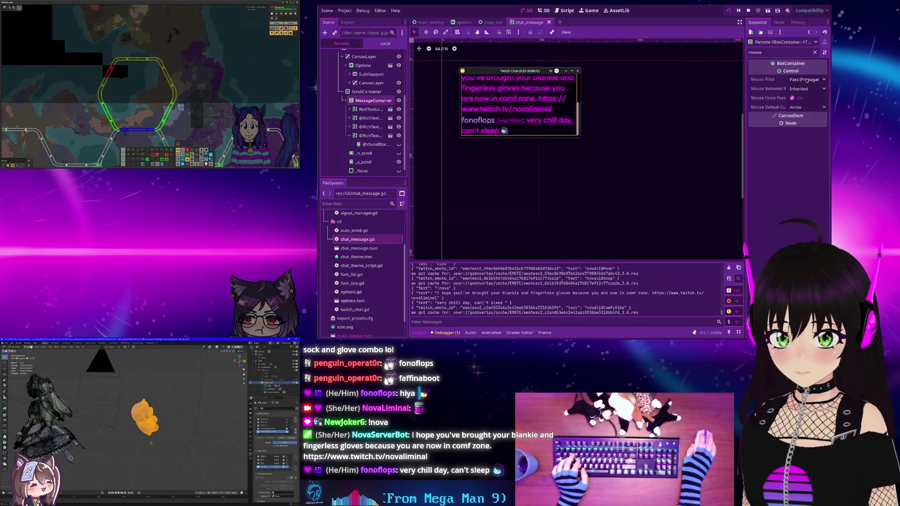
pyautogui.click(805, 79)
pyautogui.click(798, 107)
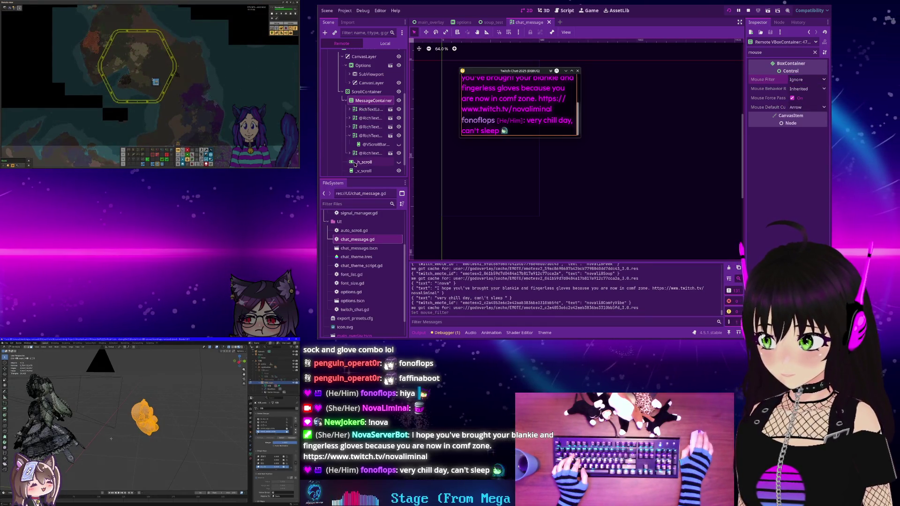
# Inspect the horizontal and vertical scrollbar nodes, then stop the overlay and return to main_overlay
pyautogui.click(359, 162)
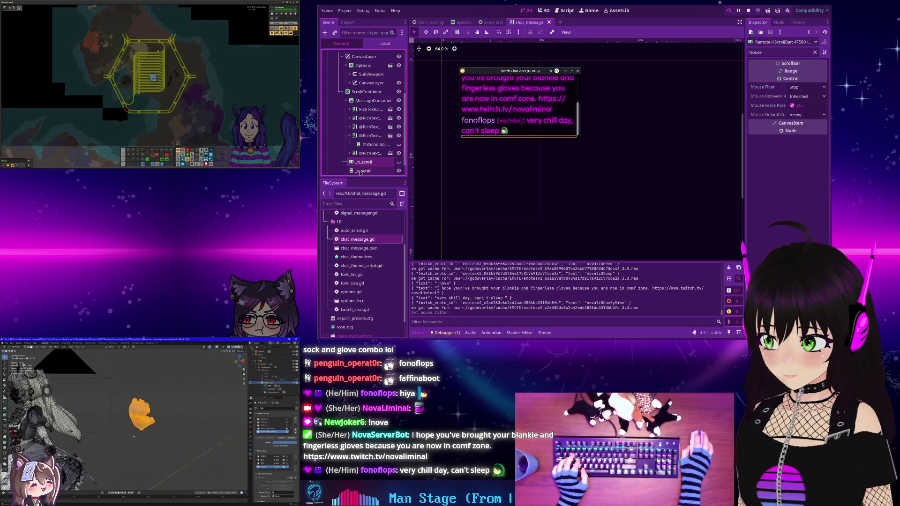
pyautogui.click(359, 171)
pyautogui.scroll(-1, 360, 171)
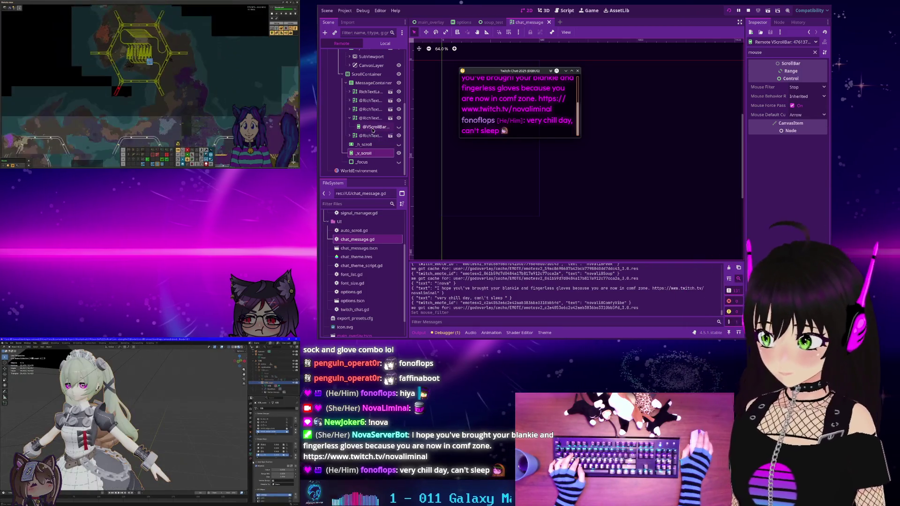
pyautogui.scroll(2, 374, 124)
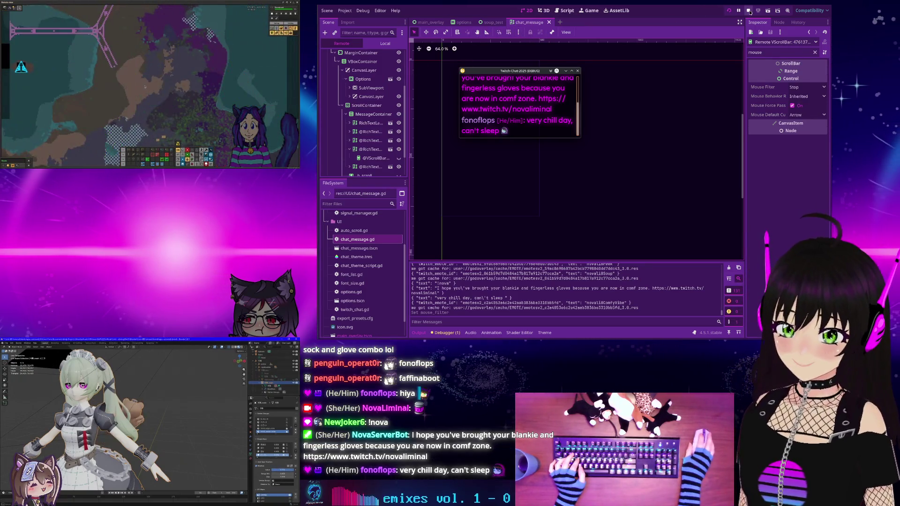
pyautogui.press('F8')
pyautogui.click(427, 22)
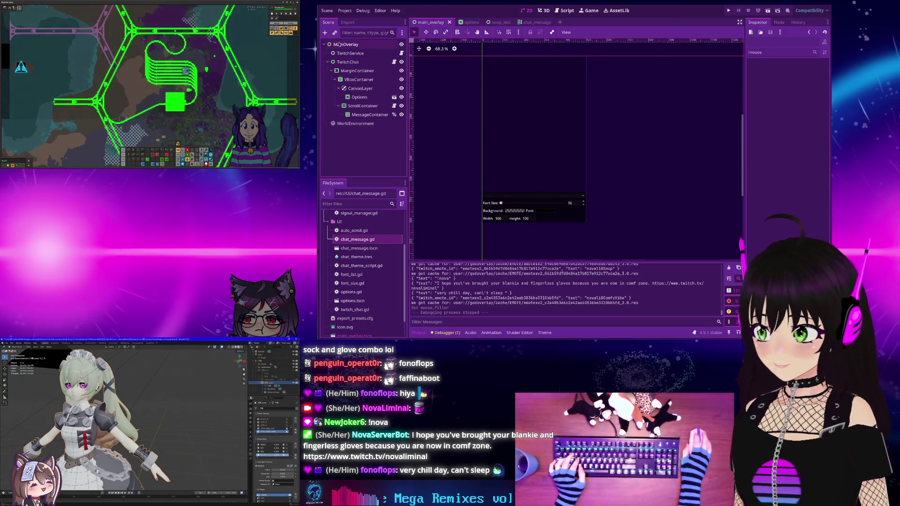
# Set the mouse filter to Ignore on MainOverlay, TwitchChat and MarginContainer
pyautogui.click(534, 93)
pyautogui.click(799, 82)
pyautogui.click(796, 106)
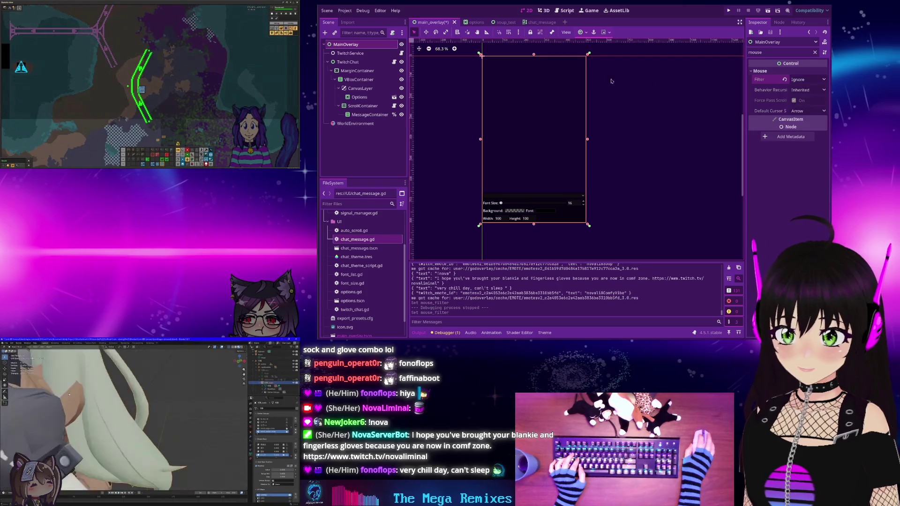
pyautogui.click(366, 62)
pyautogui.click(806, 87)
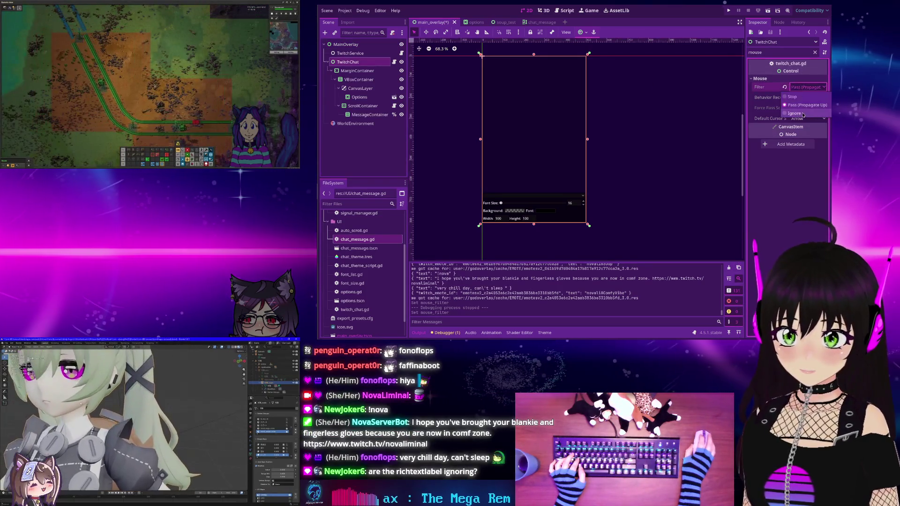
pyautogui.click(799, 110)
pyautogui.click(352, 71)
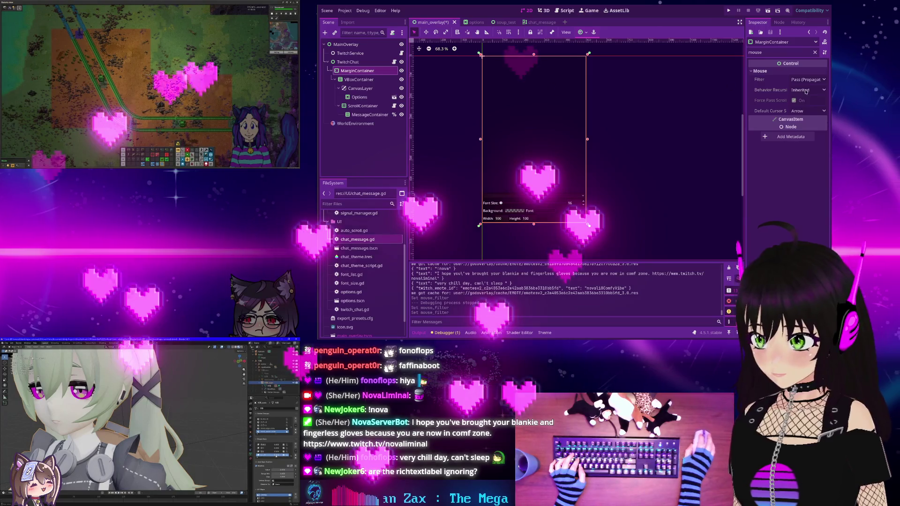
pyautogui.click(806, 80)
pyautogui.click(797, 106)
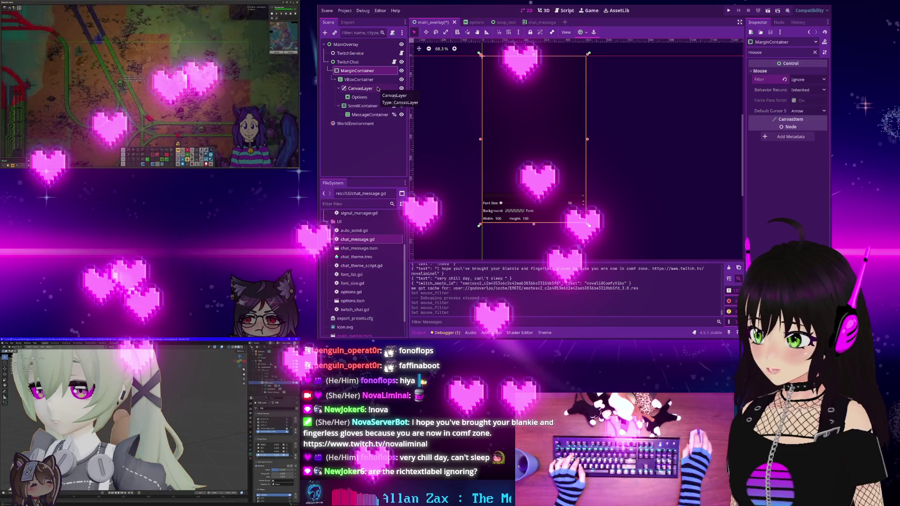
# Confirm RichTextLabel in chat_message already ignores the mouse, then open the soup_test scene
pyautogui.hotkey('ctrl', 'shift', 'Tab')
pyautogui.click(370, 44)
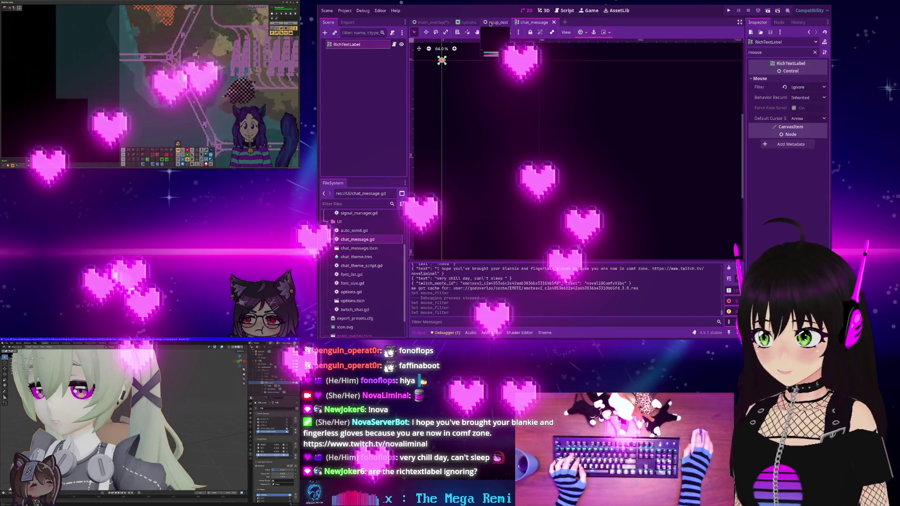
pyautogui.click(498, 22)
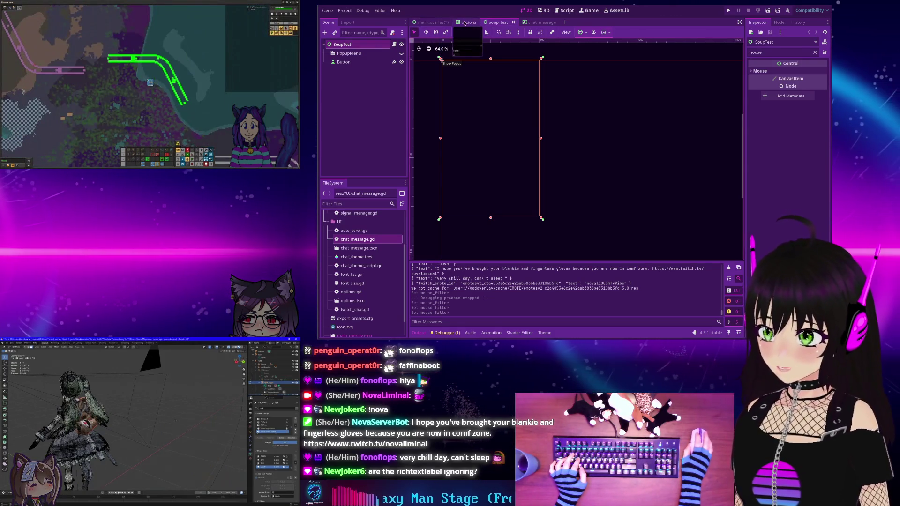
# Back in main_overlay, set MessageContainer's mouse filter to Ignore
pyautogui.click(464, 23)
pyautogui.click(429, 23)
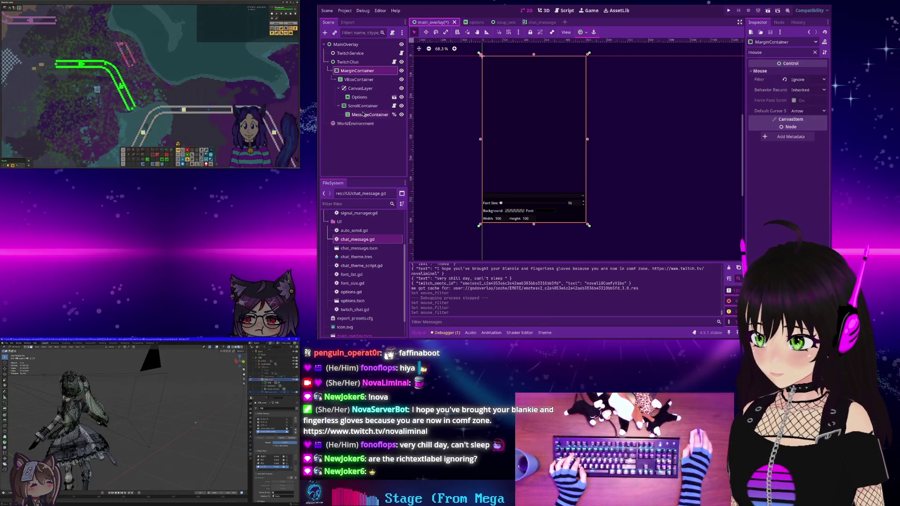
pyautogui.click(363, 115)
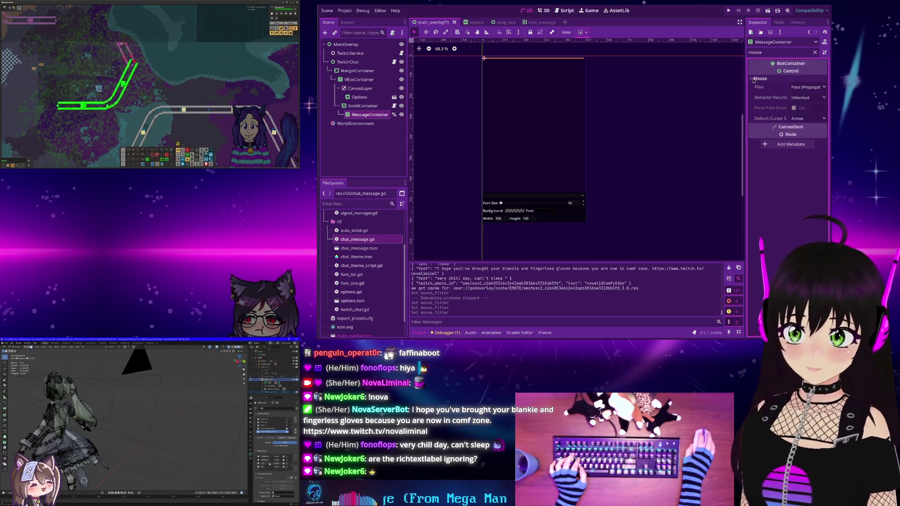
pyautogui.click(797, 112)
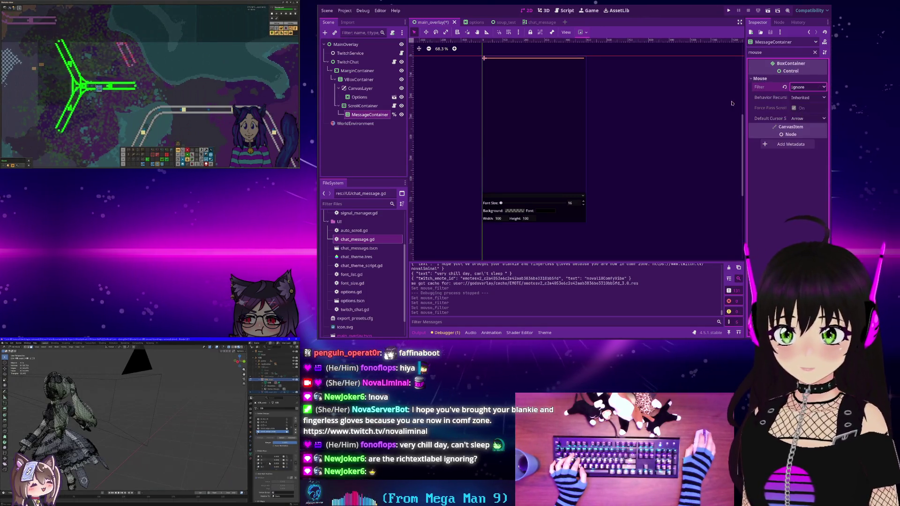
# Select ScrollContainer and view its Mouse settings, where the filter still reads Pass
pyautogui.click(357, 107)
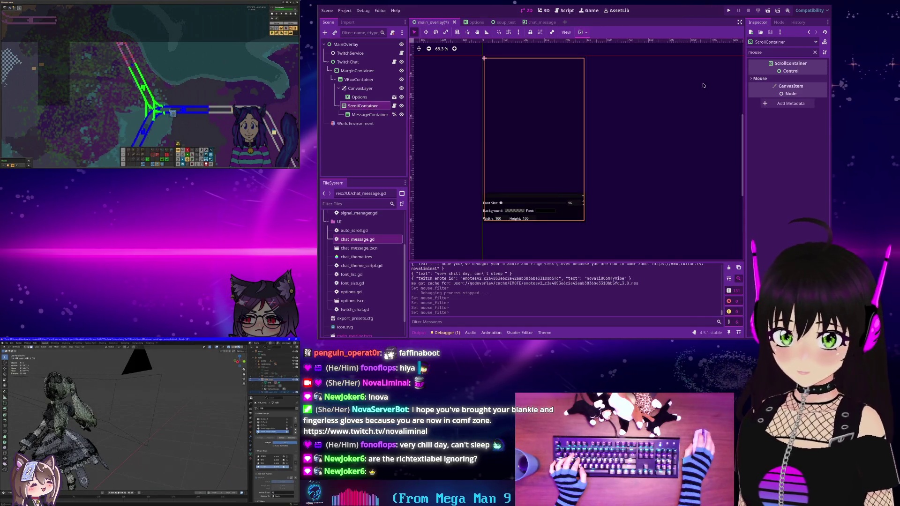
pyautogui.click(752, 79)
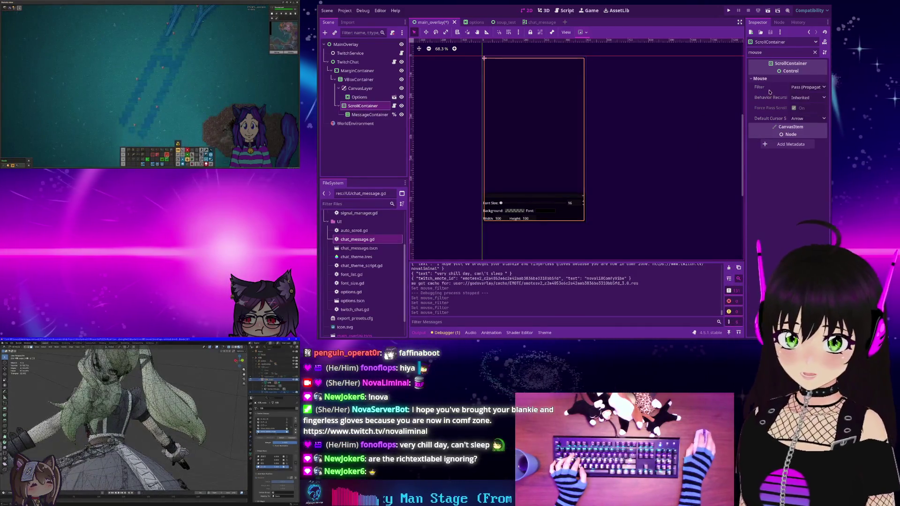
pyautogui.moveTo(765, 89)
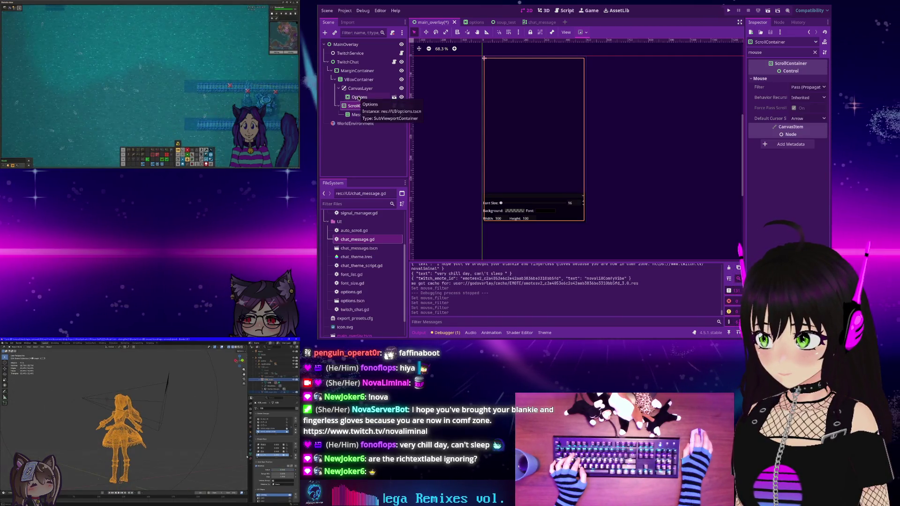
pyautogui.click(358, 97)
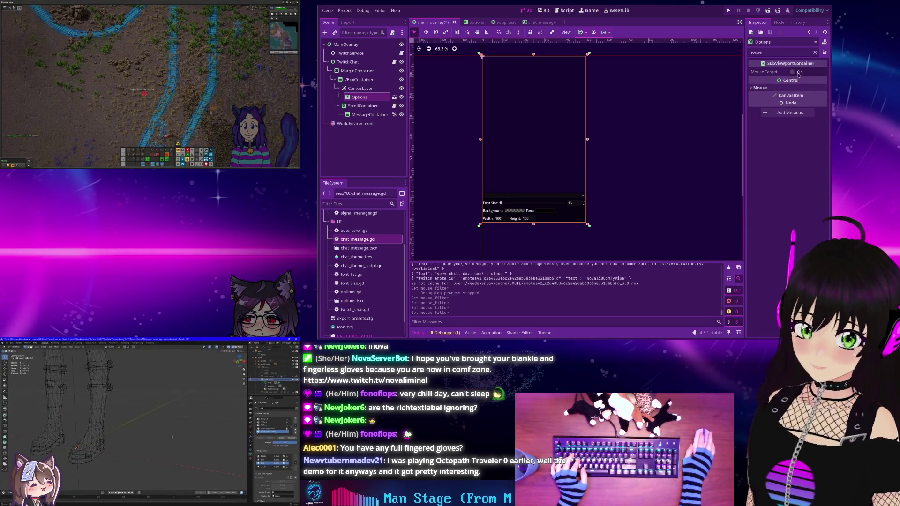
pyautogui.click(759, 87)
pyautogui.click(807, 96)
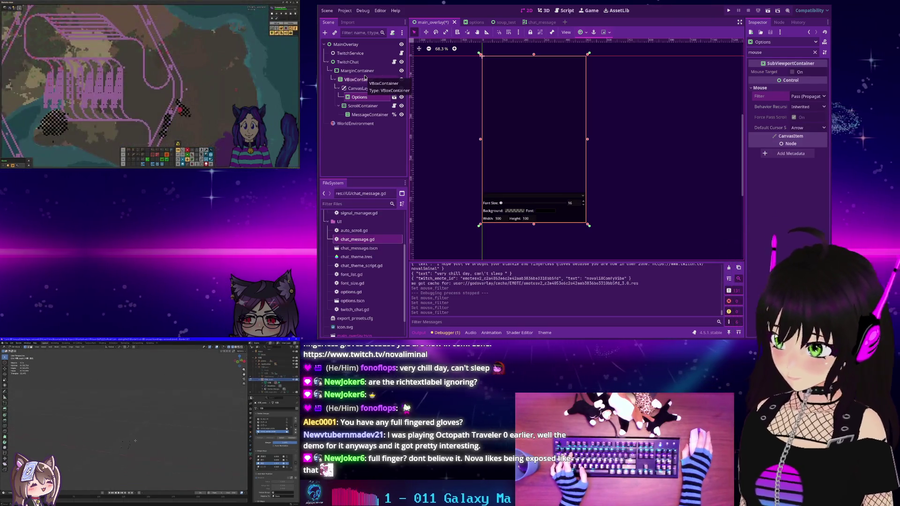
pyautogui.click(361, 79)
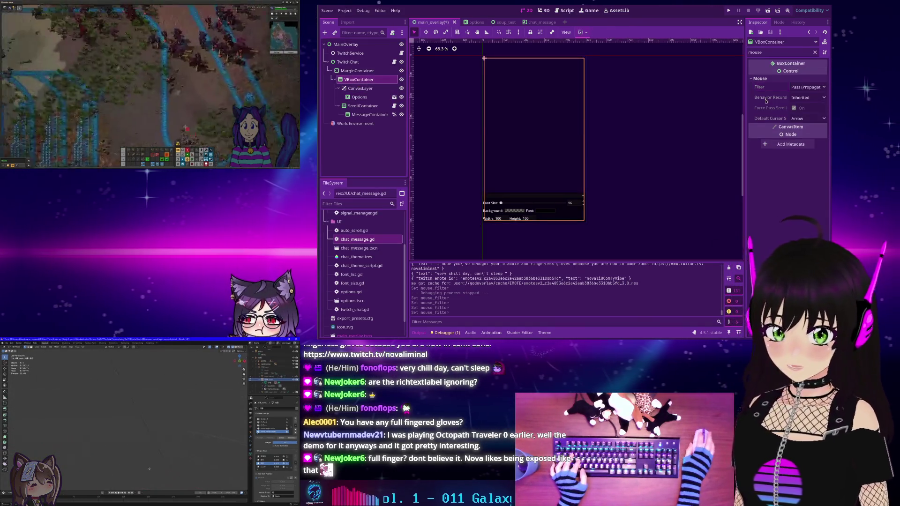
pyautogui.click(350, 72)
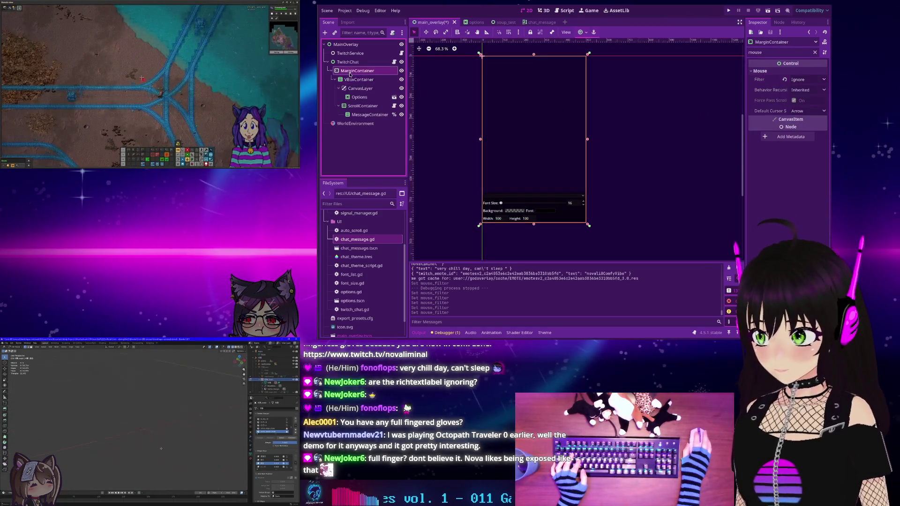
pyautogui.click(347, 61)
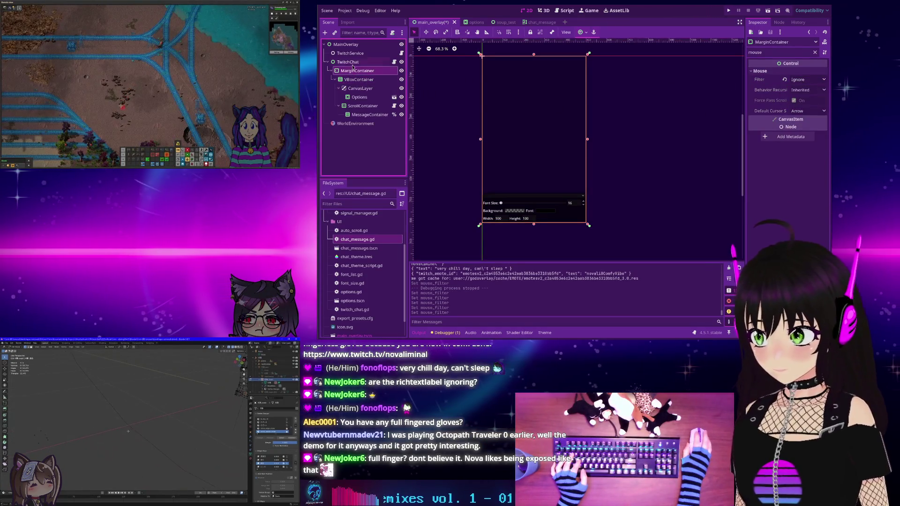
pyautogui.click(350, 44)
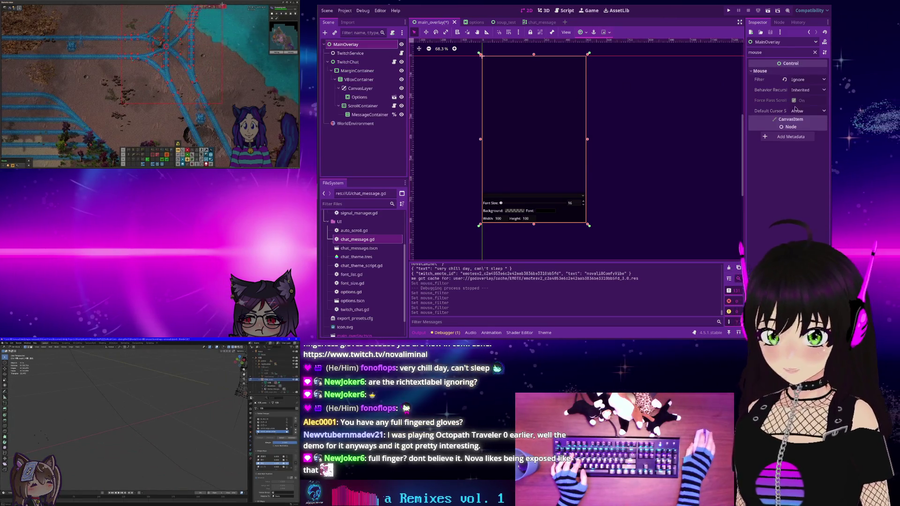
pyautogui.click(728, 10)
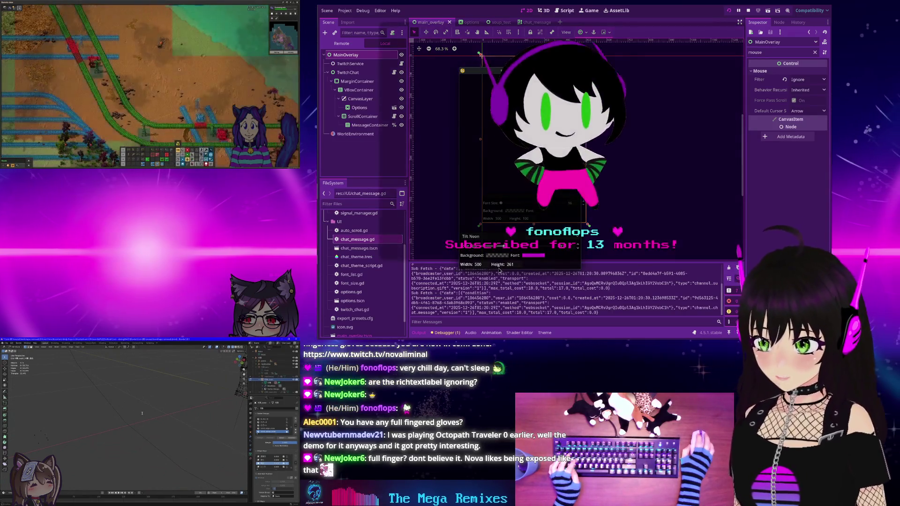
# Drag the running Twitch-Chat window's bottom edge upward to make it shorter
pyautogui.moveTo(511, 235); pyautogui.dragTo(503, 111)
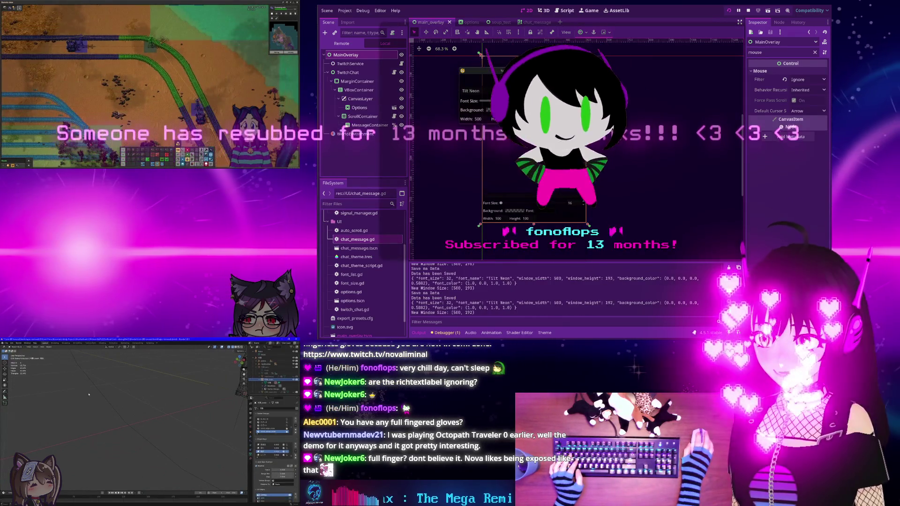
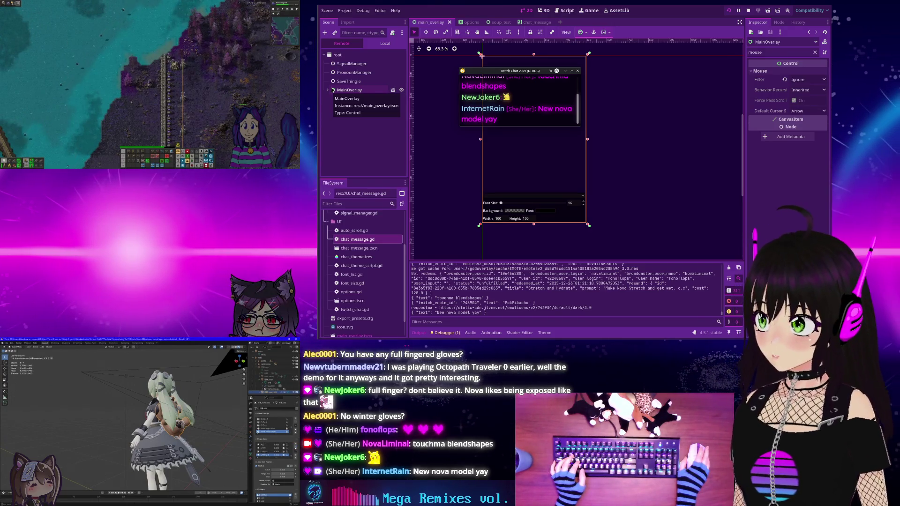
# In the Remote tree, expand MainOverlay down to VBoxContainer and set Options' Mouse Filter to Ignore
pyautogui.click(328, 90)
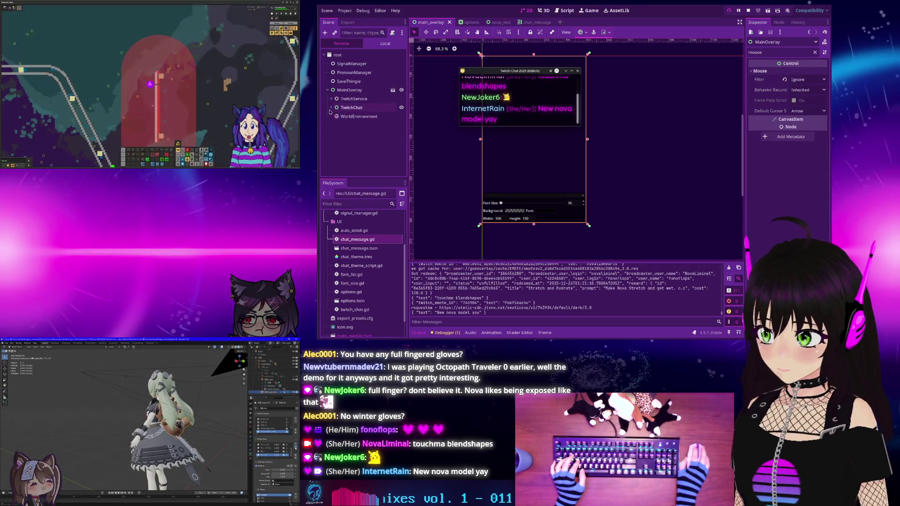
pyautogui.click(331, 108)
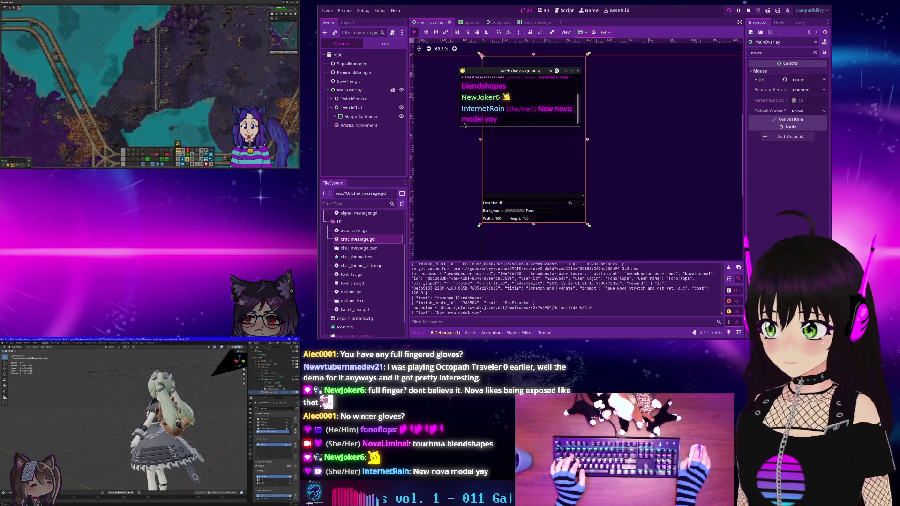
pyautogui.click(365, 116)
pyautogui.click(334, 116)
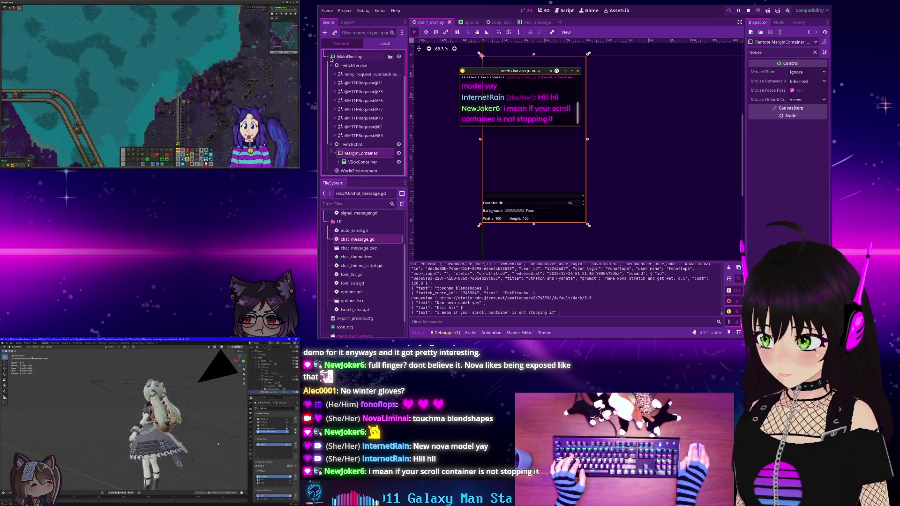
pyautogui.click(338, 126)
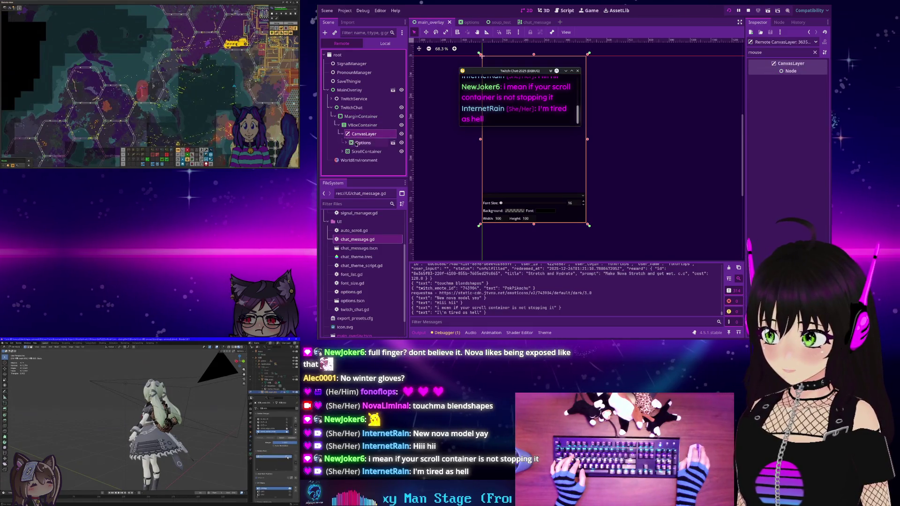
pyautogui.click(356, 143)
pyautogui.click(797, 115)
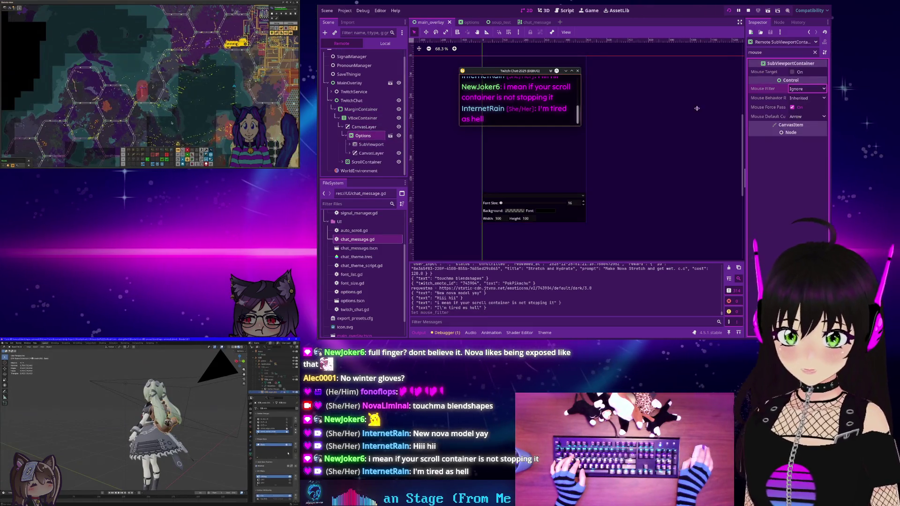
pyautogui.scroll(1, 521, 92)
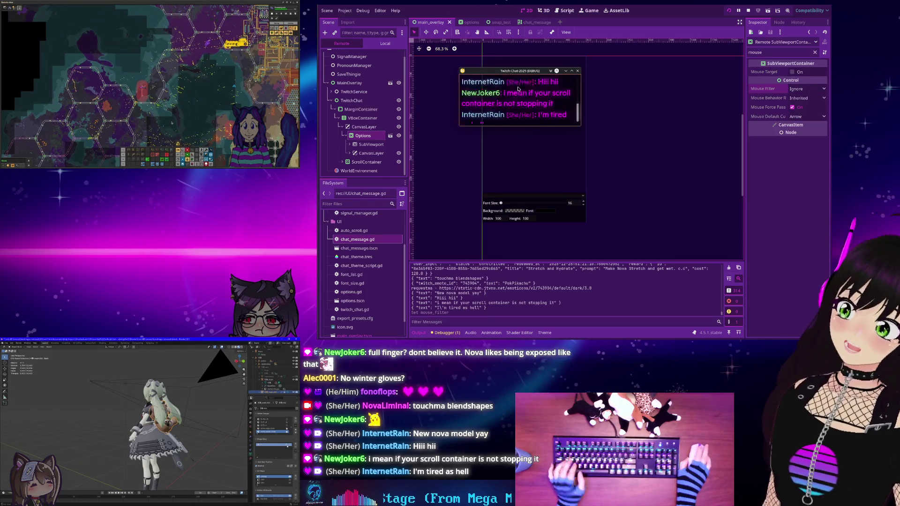
pyautogui.scroll(5, 517, 89)
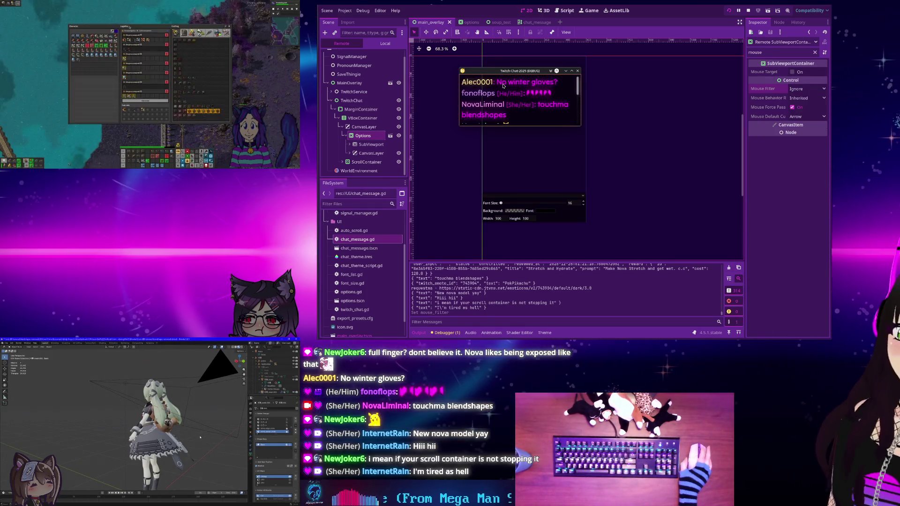
pyautogui.scroll(-4, 536, 64)
pyautogui.scroll(-5, 538, 91)
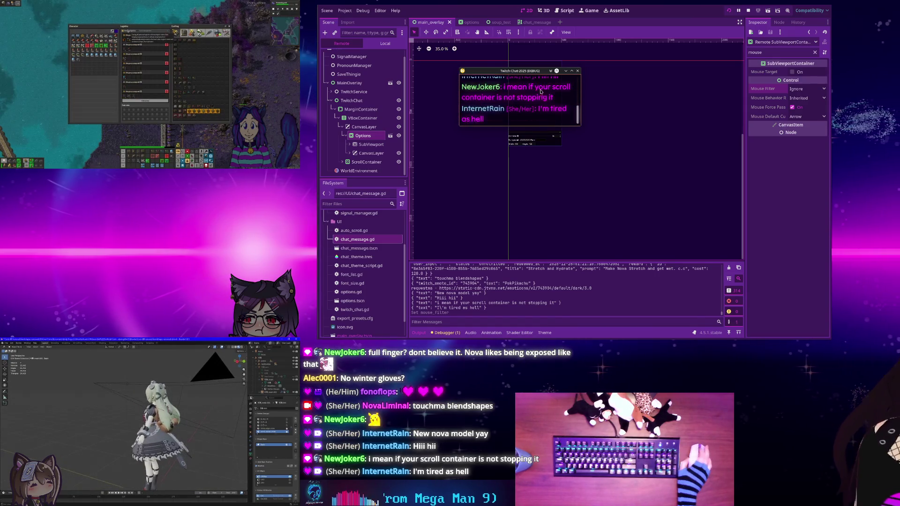
pyautogui.scroll(2, 538, 91)
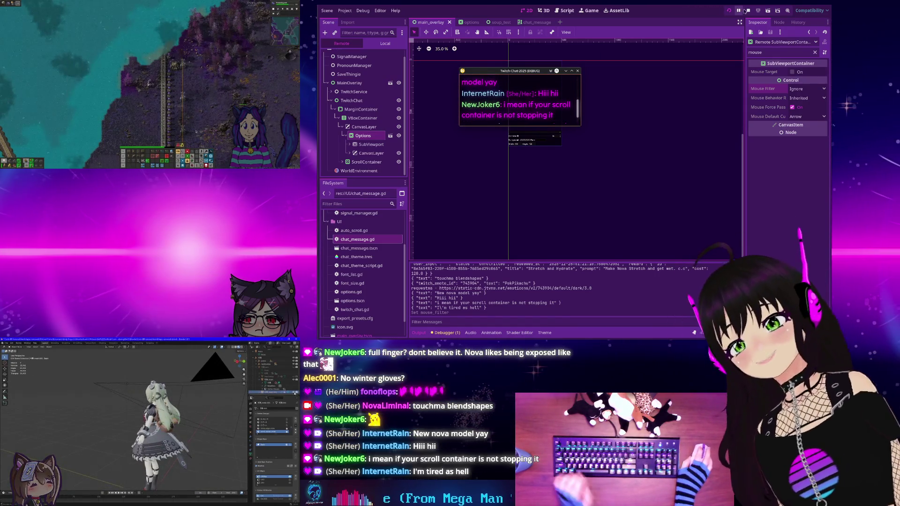
# Stop the game, change the local Options node's Mouse Filter from Pass to Ignore, and rerun the project
pyautogui.click(747, 10)
pyautogui.click(372, 97)
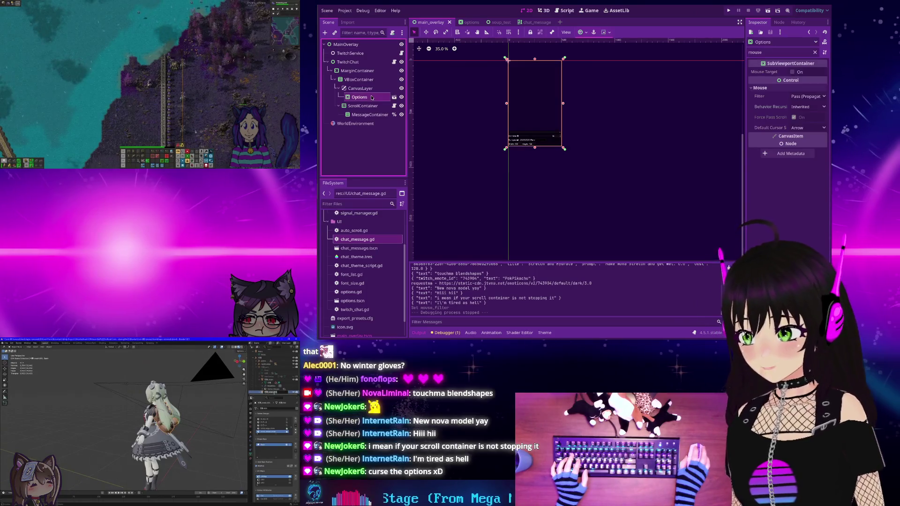
pyautogui.click(800, 96)
pyautogui.click(796, 123)
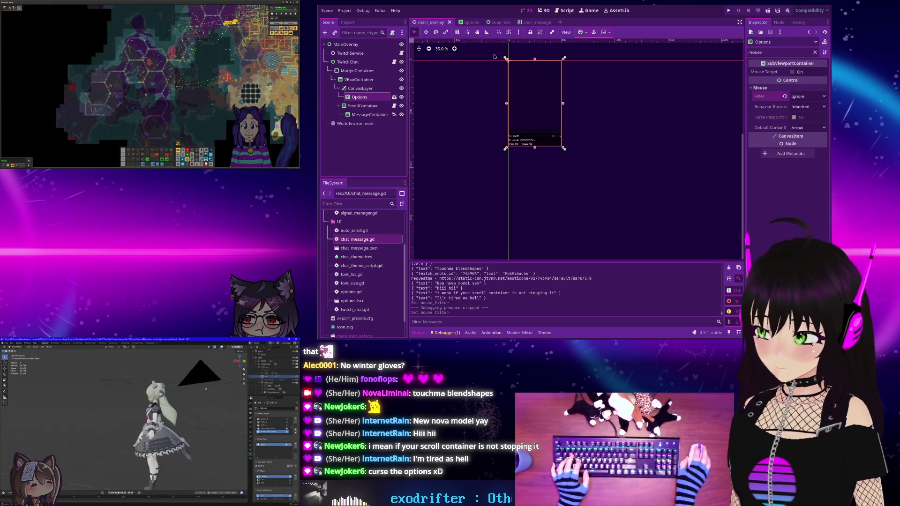
pyautogui.click(729, 10)
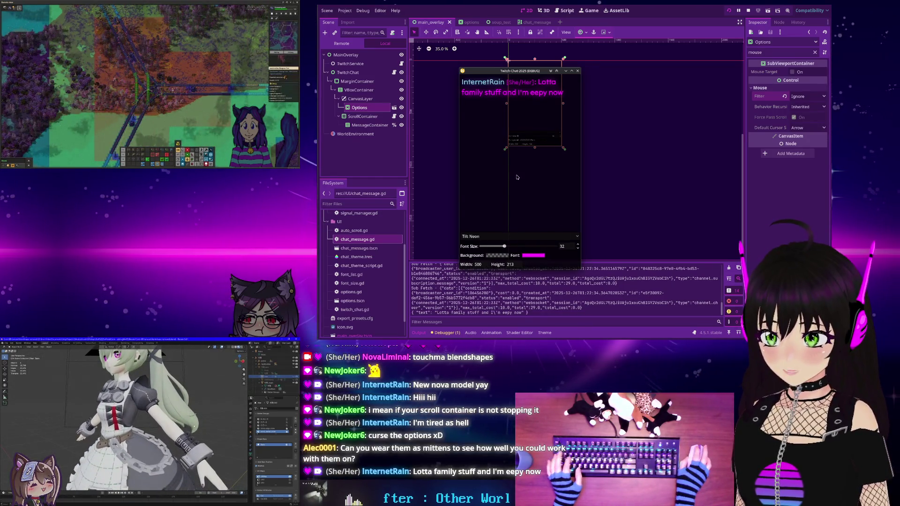
# Stop the overlay run and frame the Options rectangle in the 2D viewport
pyautogui.click(748, 12)
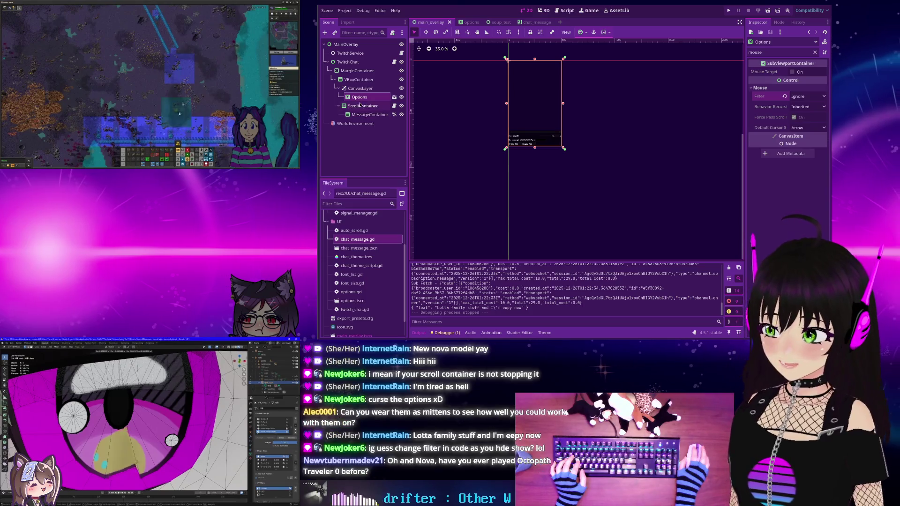
pyautogui.scroll(3, 534, 60)
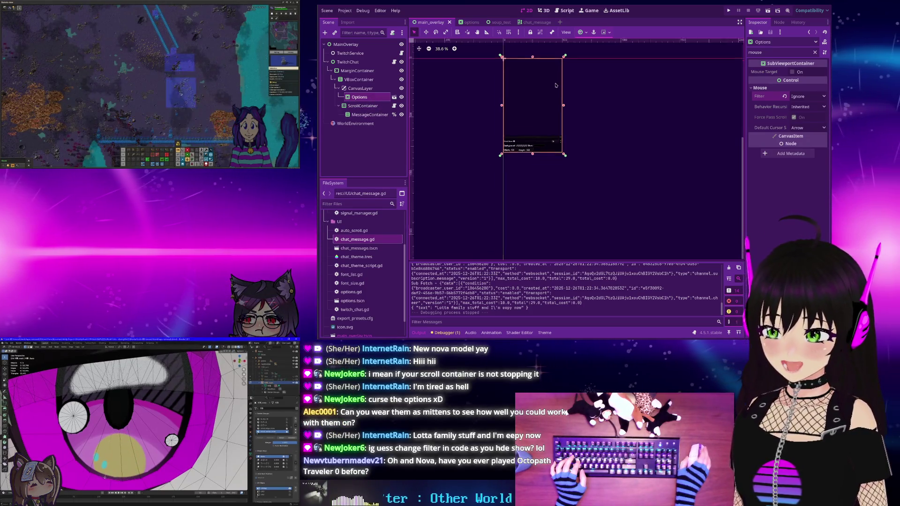
pyautogui.moveTo(568, 127)
pyautogui.mouseDown()
pyautogui.moveTo(572, 133)
pyautogui.moveTo(565, 131)
pyautogui.mouseUp()
pyautogui.scroll(-1, 564, 131)
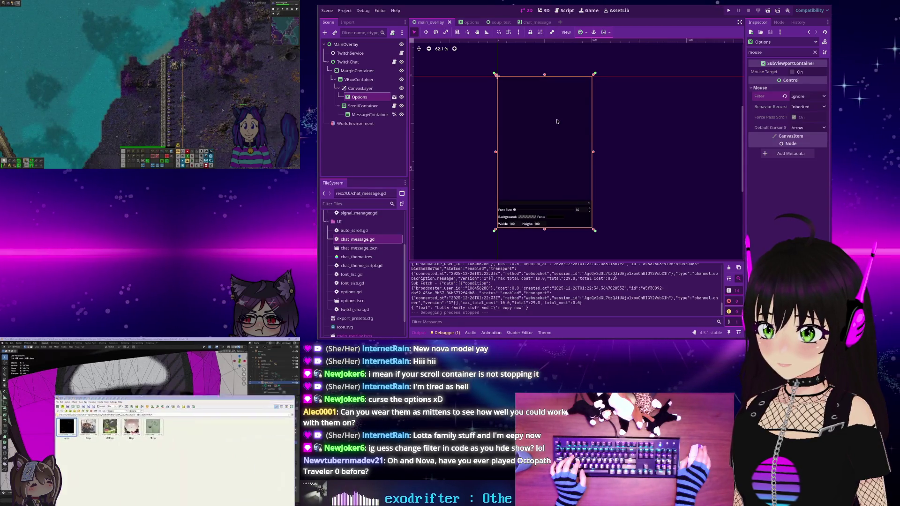
# Undo a wrong anchor preset on Options, then anchor it Bottom Wide along the bottom
pyautogui.click(581, 31)
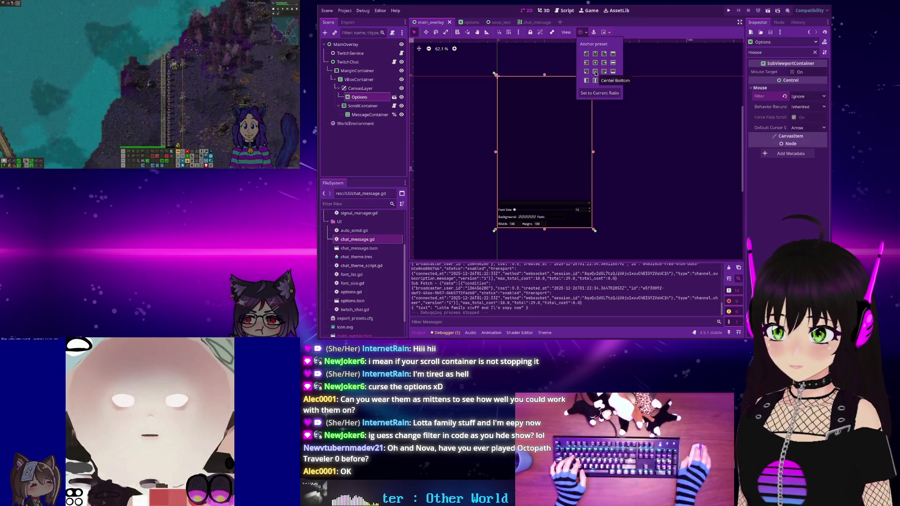
pyautogui.click(595, 71)
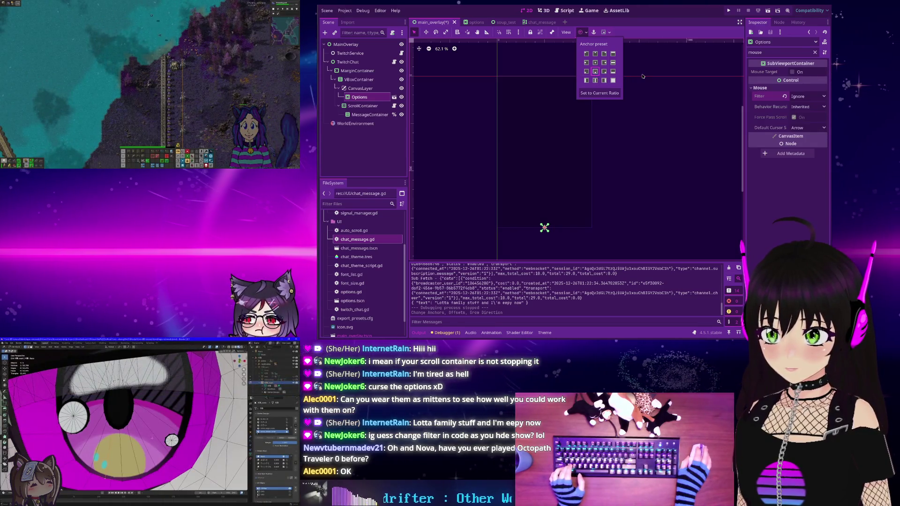
pyautogui.click(558, 123)
pyautogui.hotkey('ctrl', 'z')
pyautogui.click(559, 122)
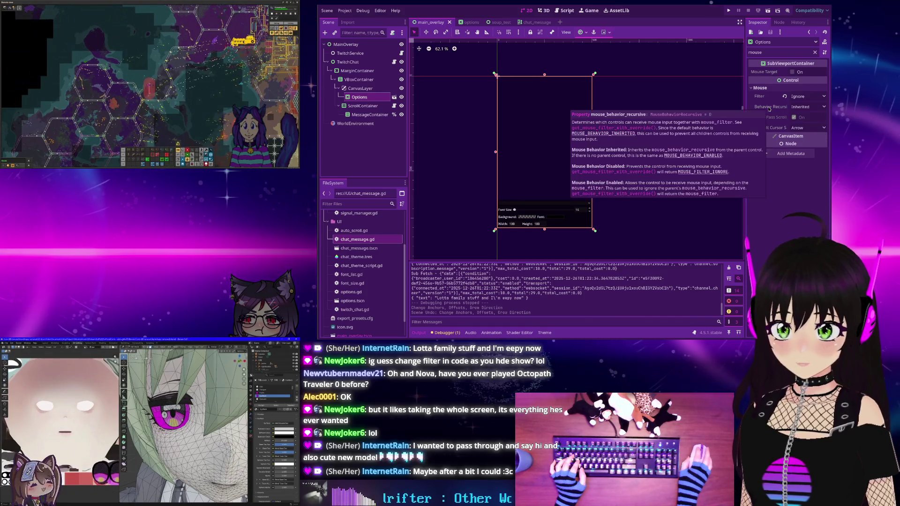
pyautogui.click(582, 33)
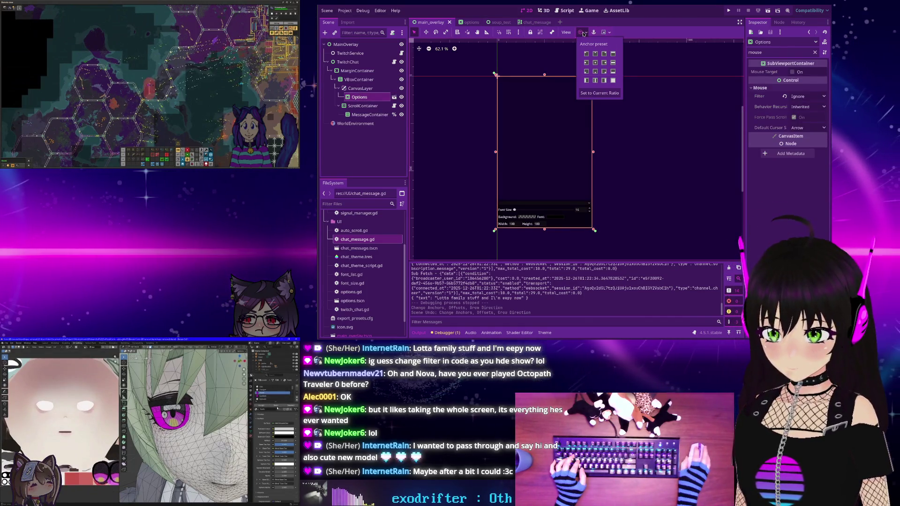
pyautogui.click(613, 72)
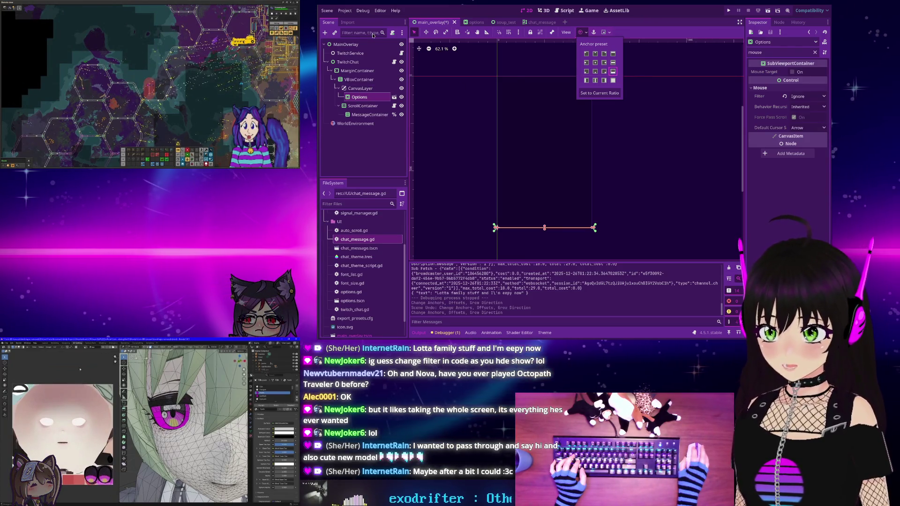
pyautogui.click(475, 22)
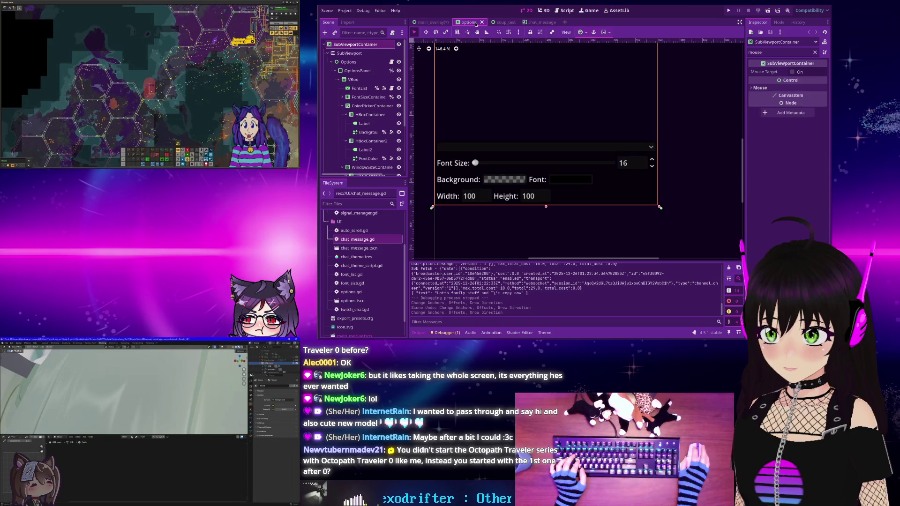
# Undo the Options anchor change in main_overlay and open the options scene, selecting its SubViewportContainer root
pyautogui.click(436, 22)
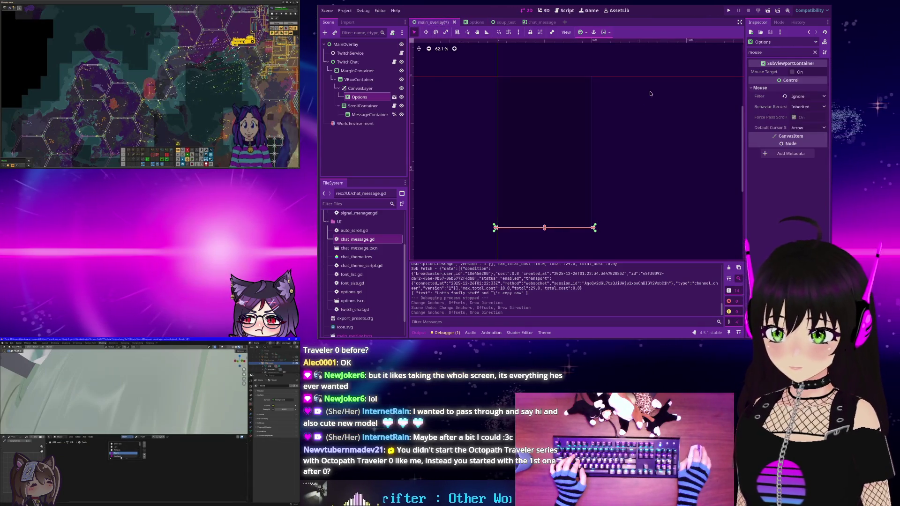
pyautogui.hotkey('ctrl', 'z')
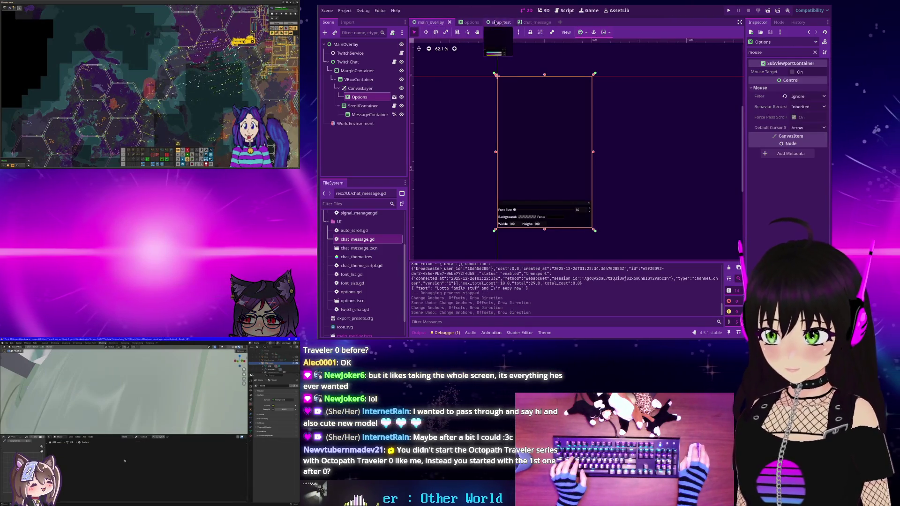
pyautogui.click(464, 22)
pyautogui.scroll(-6, 491, 127)
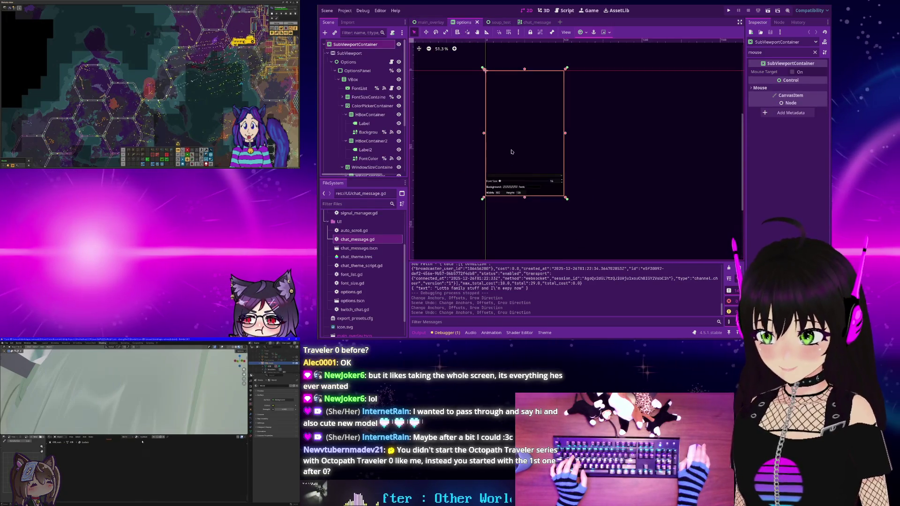
pyautogui.click(347, 45)
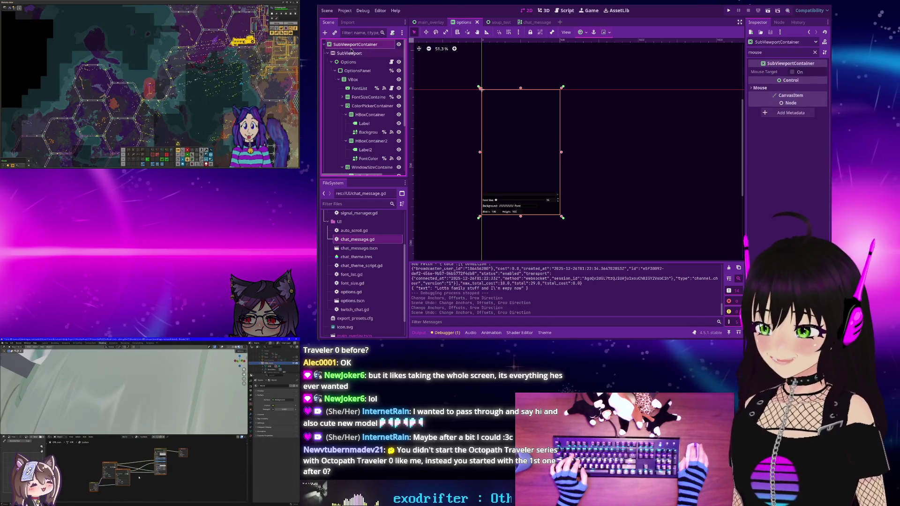
pyautogui.click(430, 23)
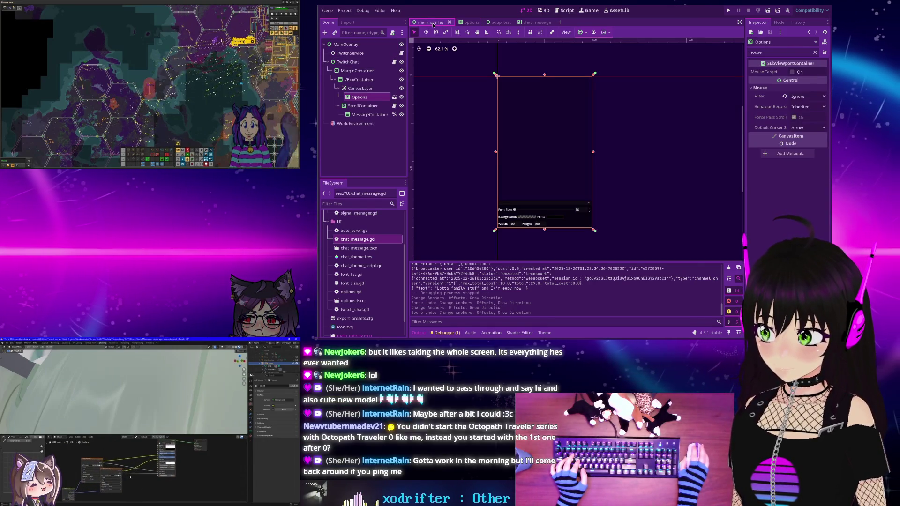
pyautogui.click(468, 22)
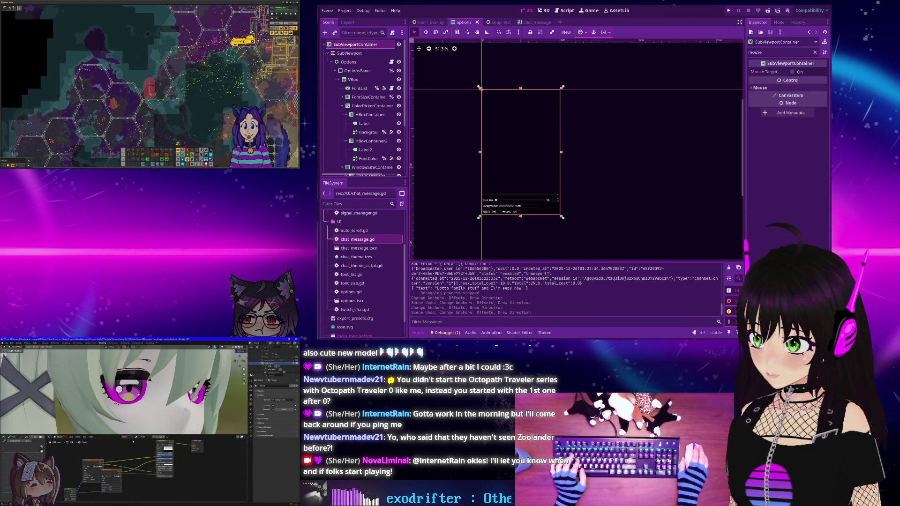
# Try the Bottom Wide anchor preset on Options and then on the SubViewportContainer
pyautogui.click(348, 62)
pyautogui.click(581, 31)
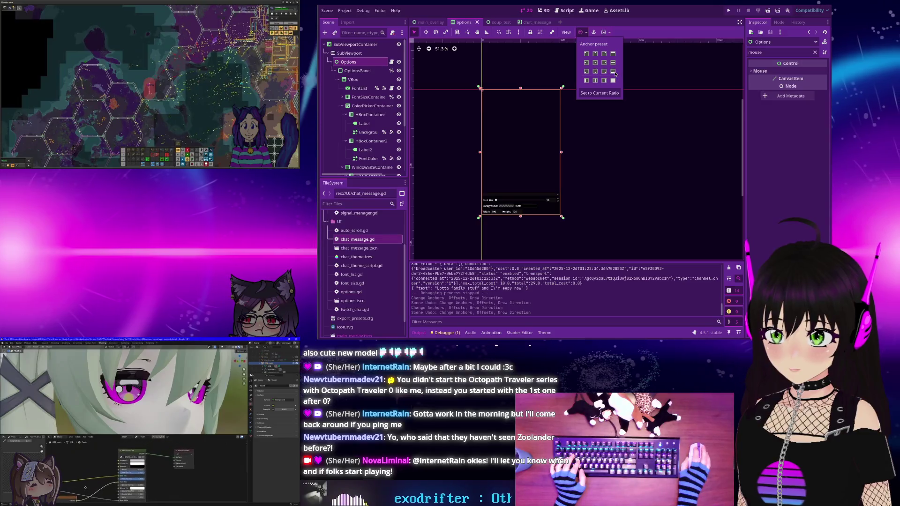
pyautogui.click(612, 71)
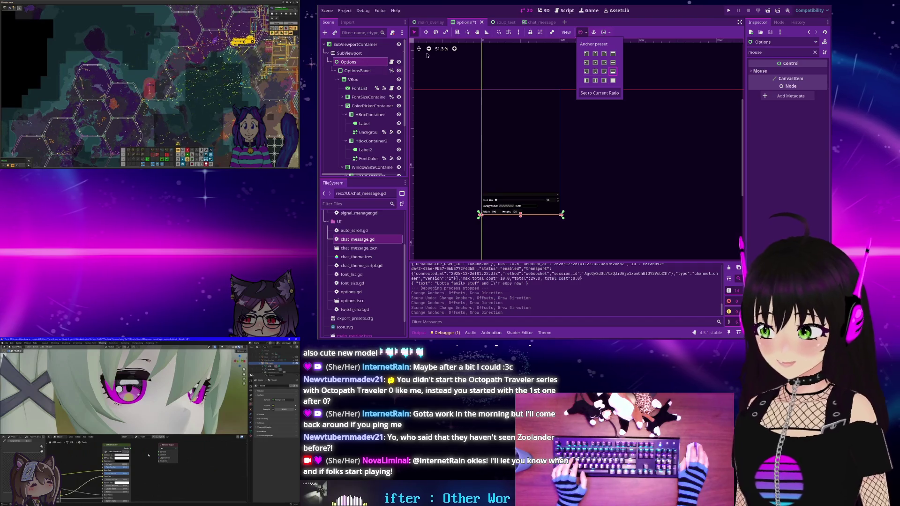
pyautogui.click(526, 69)
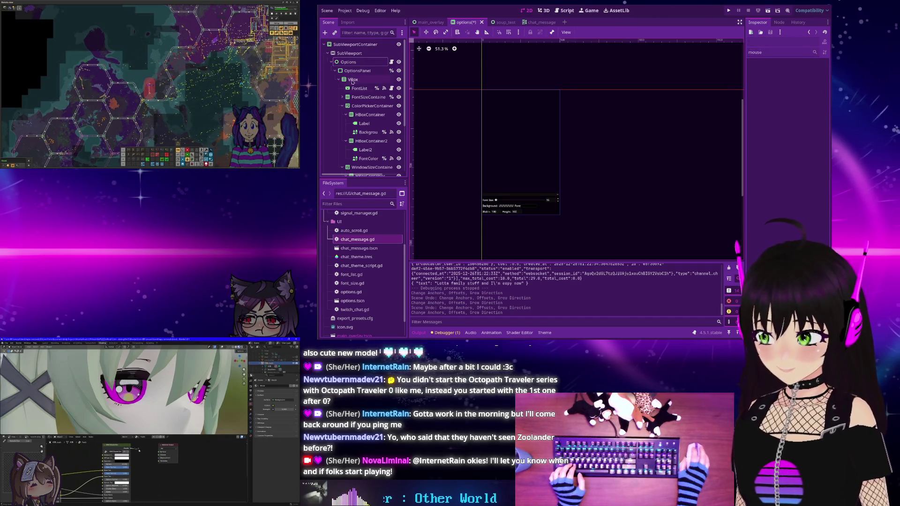
pyautogui.click(524, 86)
pyautogui.click(581, 32)
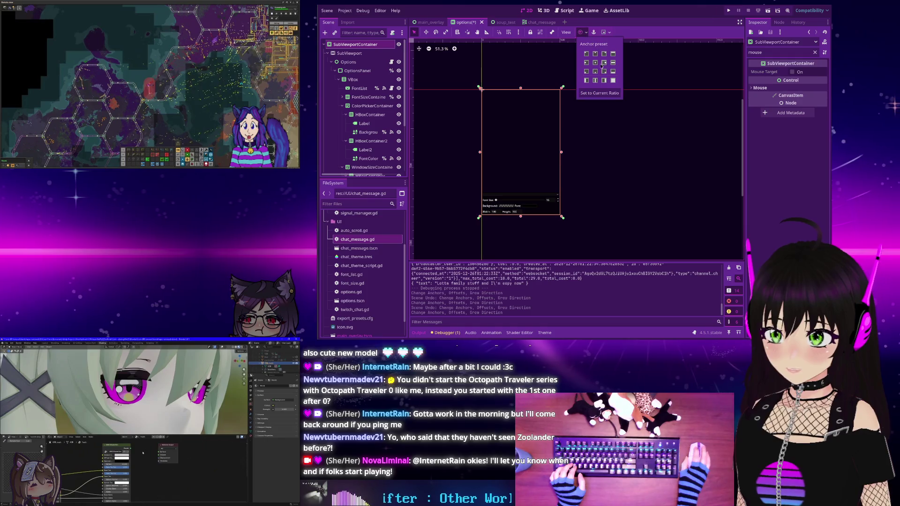
pyautogui.click(613, 72)
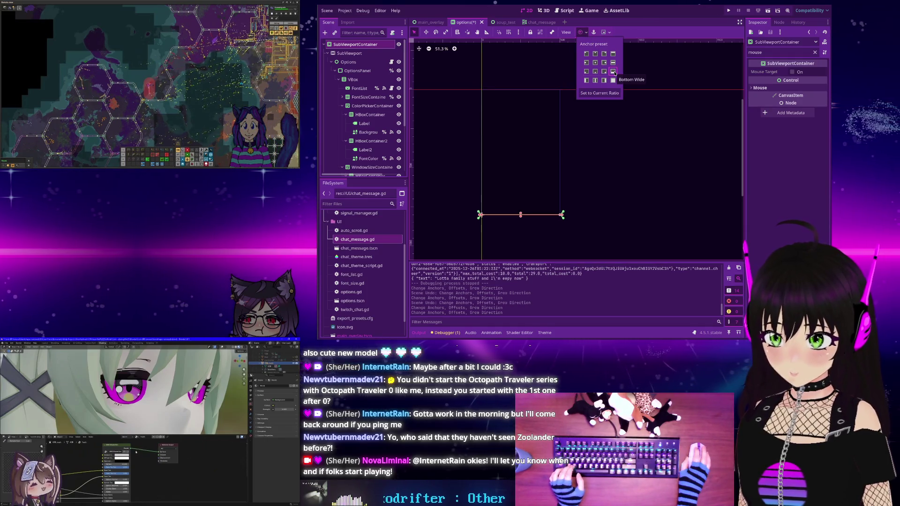
pyautogui.click(596, 160)
# Undo the Bottom Wide anchoring on both nodes, restoring Options to its full tall size
pyautogui.hotkey('ctrl', 'z')
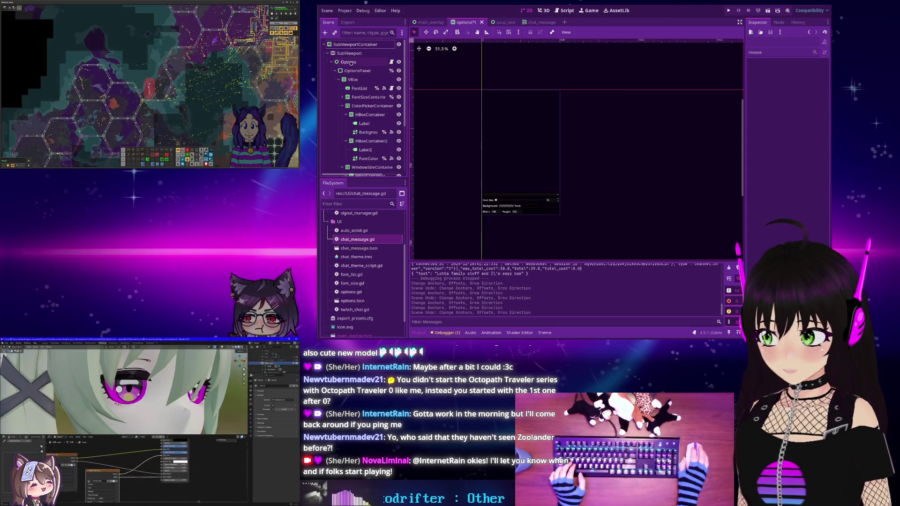
pyautogui.click(350, 63)
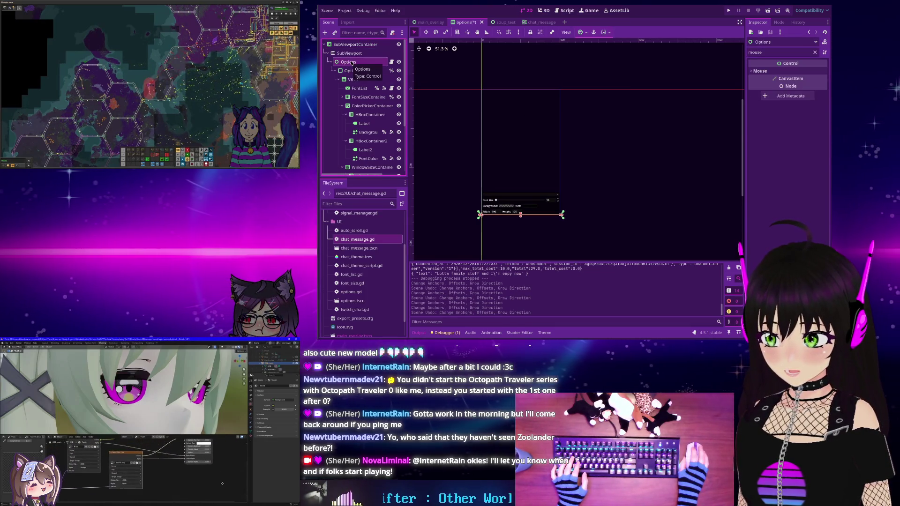
pyautogui.scroll(2, 626, 202)
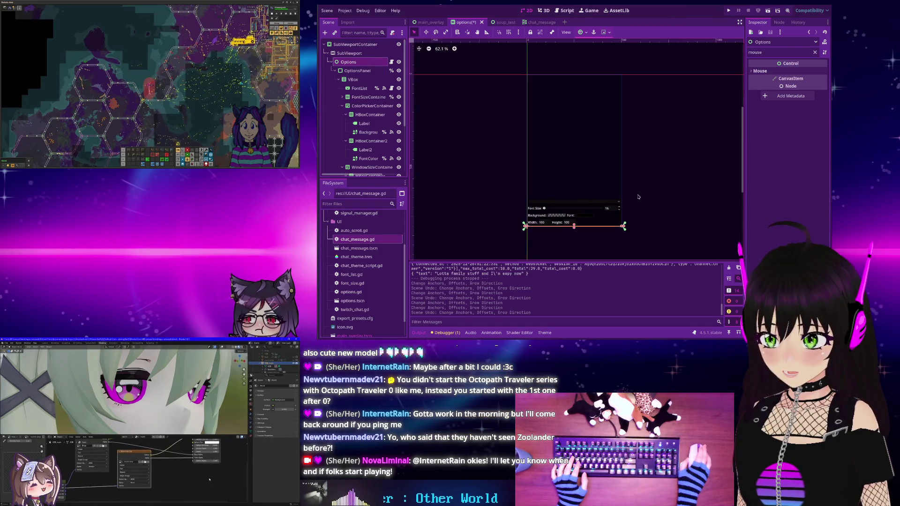
pyautogui.hotkey('ctrl', 'z')
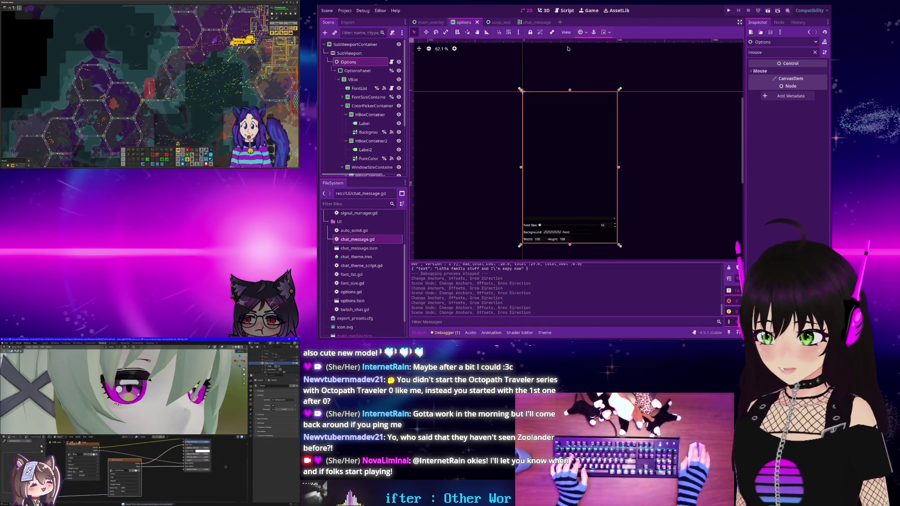
# Clear the 'mouse' Inspector filter and inspect the SubViewportContainer, Options and OptionsPanel nodes
pyautogui.click(815, 52)
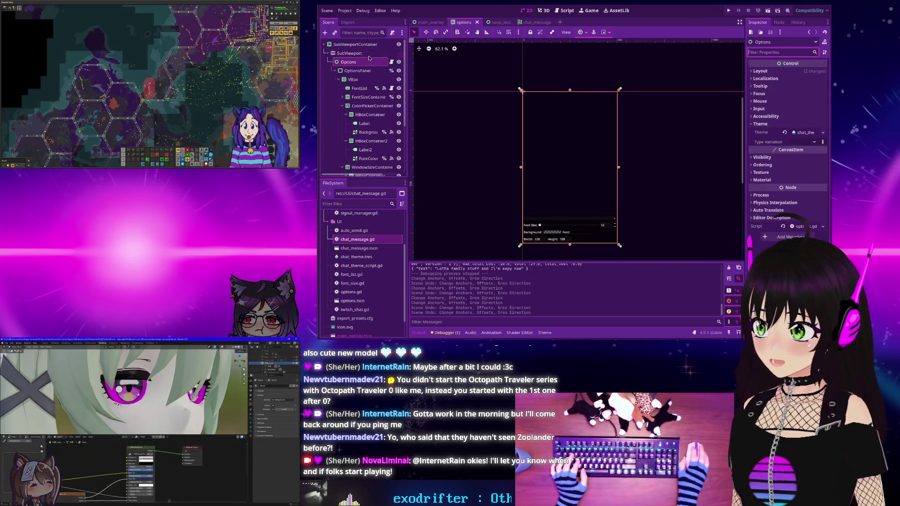
pyautogui.click(354, 45)
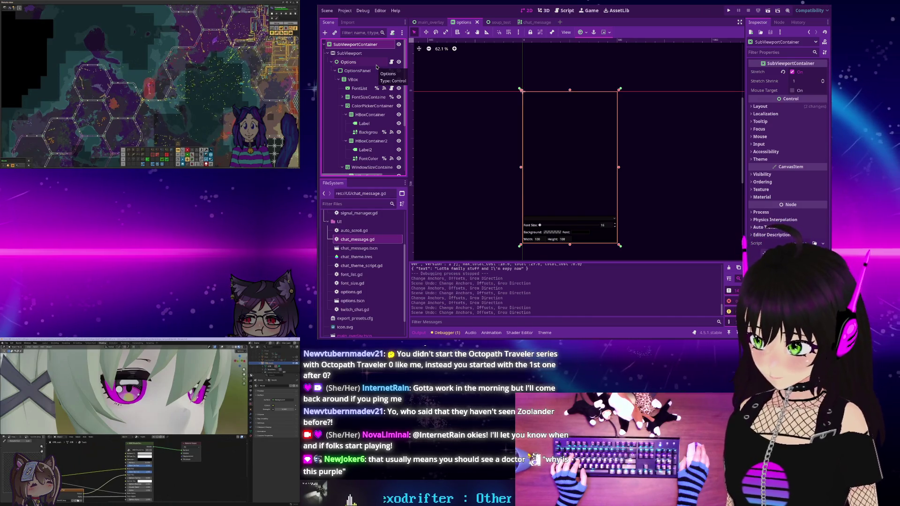
pyautogui.click(375, 62)
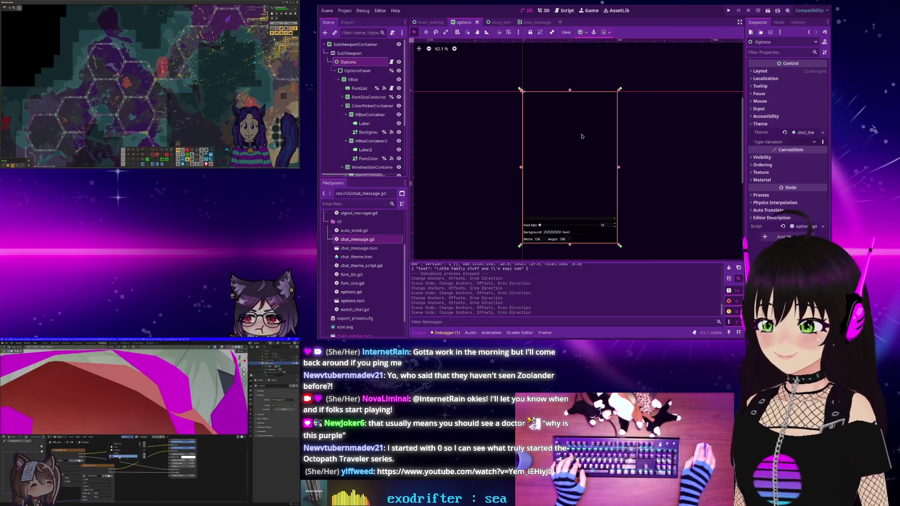
pyautogui.click(357, 71)
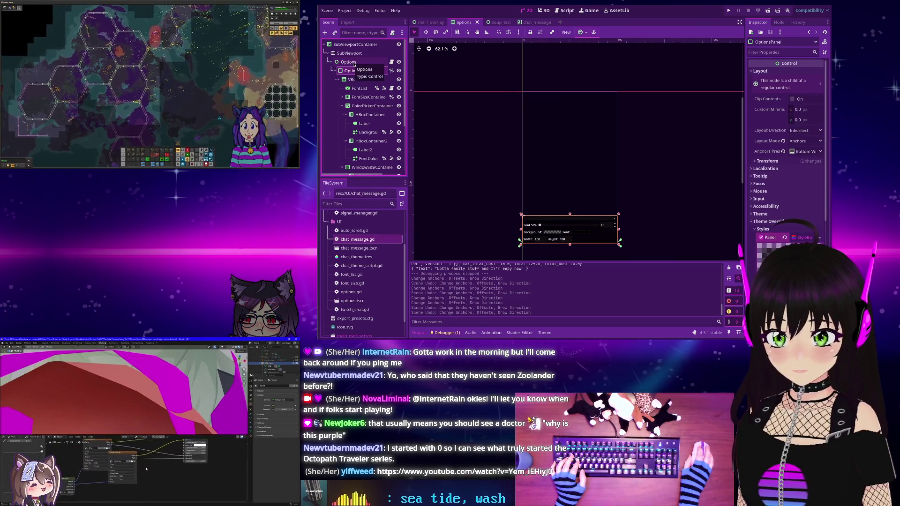
# Set the Options node's Anchors Preset to Bottom Wide in the Inspector
pyautogui.click(349, 62)
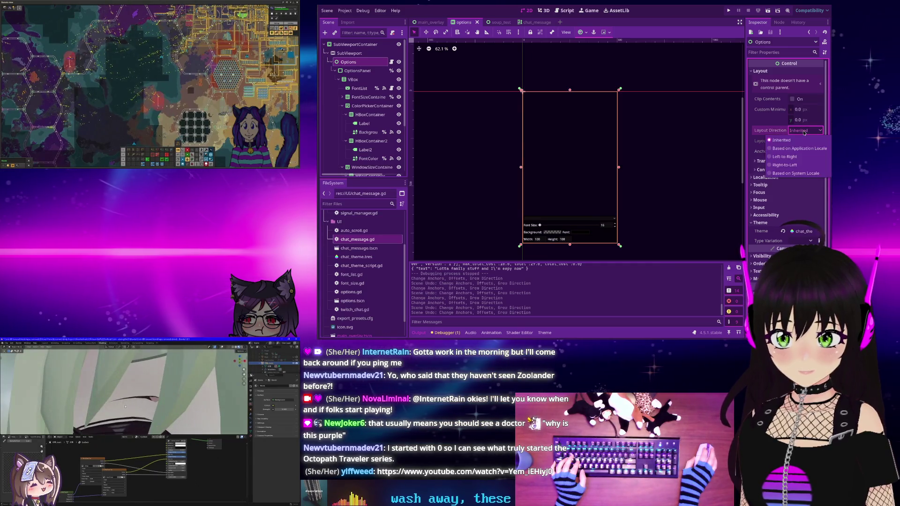
pyautogui.click(801, 152)
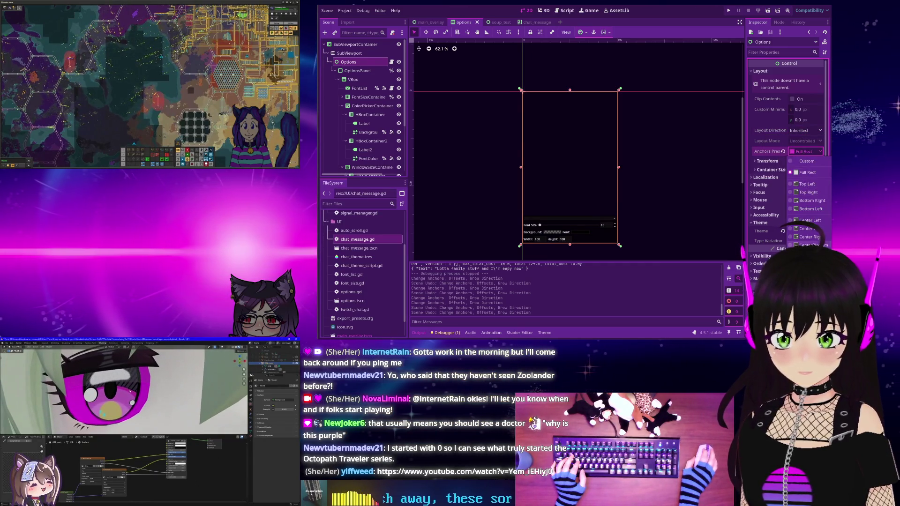
pyautogui.click(806, 289)
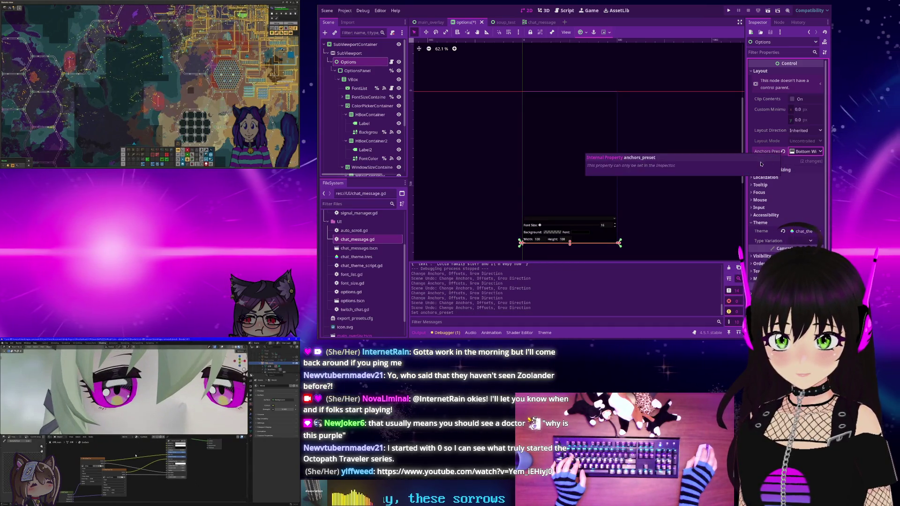
pyautogui.click(755, 161)
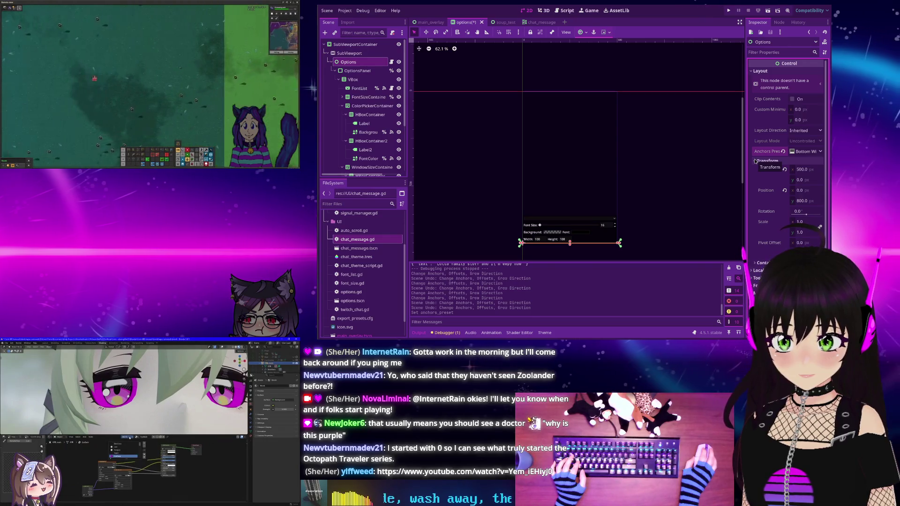
pyautogui.click(755, 161)
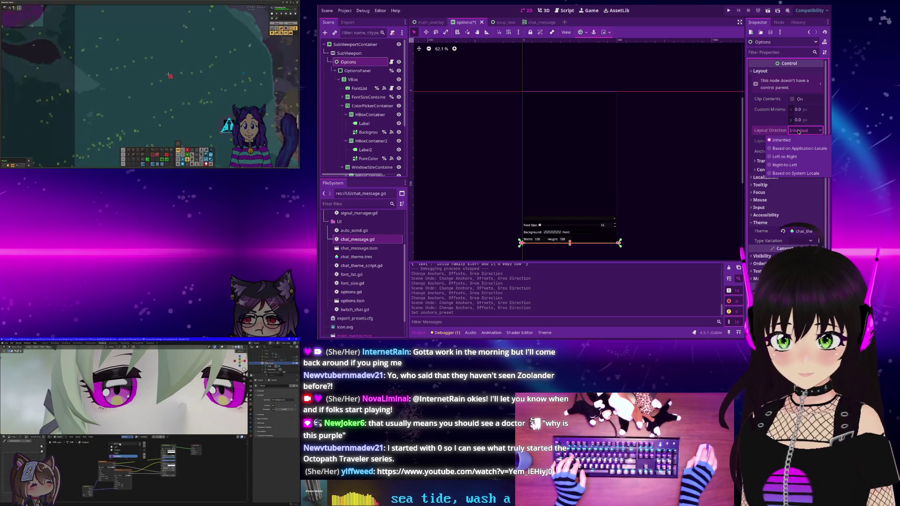
# Compare the OptionsPanel and Options layouts, then select the SubViewportContainer root
pyautogui.click(357, 71)
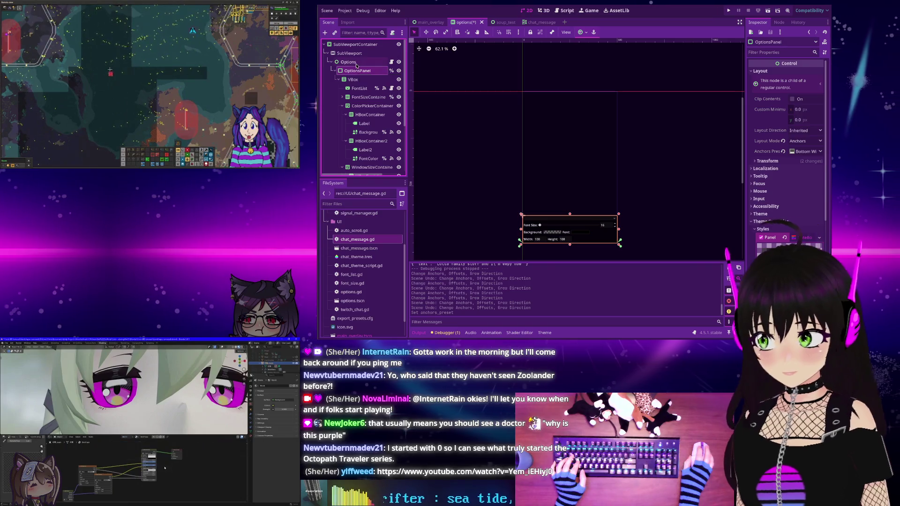
pyautogui.click(355, 63)
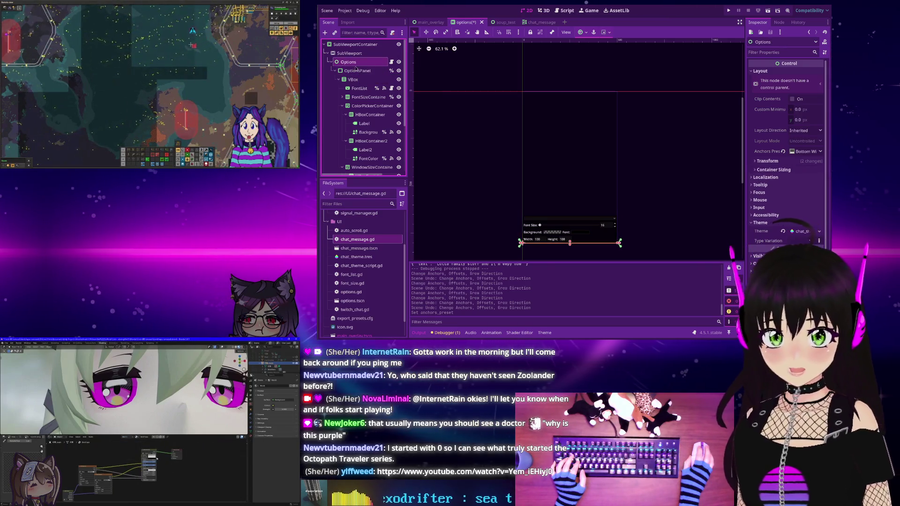
pyautogui.click(357, 71)
pyautogui.click(357, 63)
pyautogui.click(358, 71)
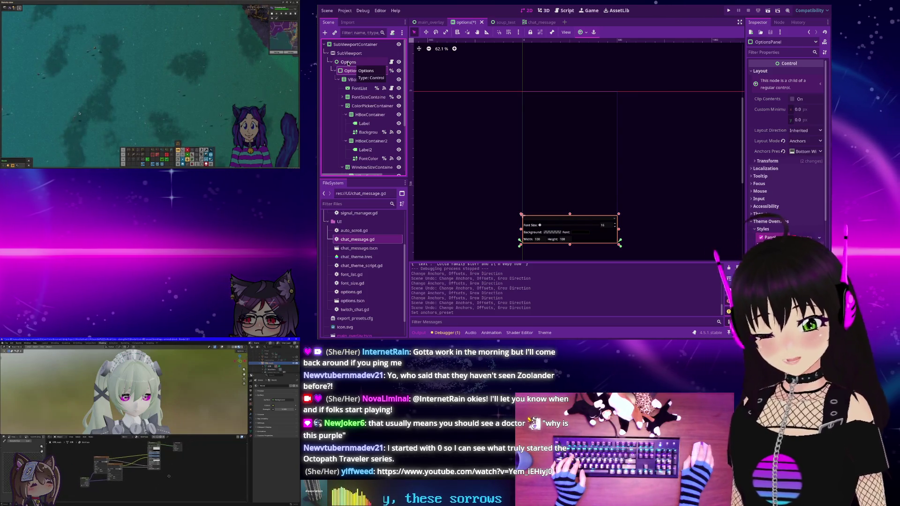
pyautogui.click(348, 65)
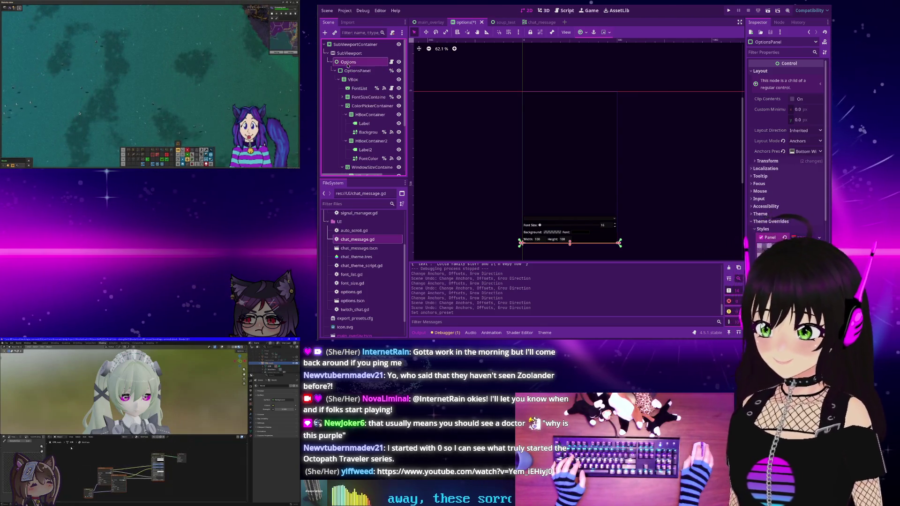
pyautogui.click(347, 45)
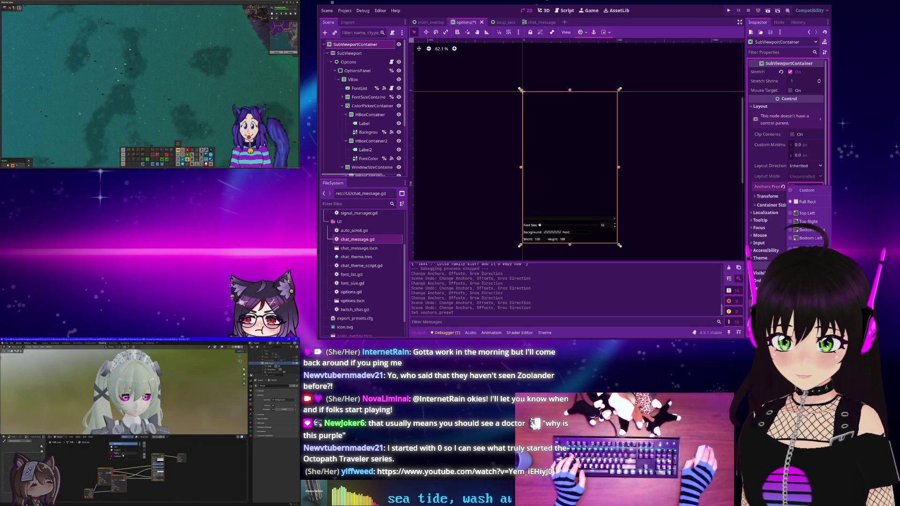
# Anchor SubViewportContainer Bottom Wide, enable Container Sizing Vertical Expand, and run the project
pyautogui.click(807, 320)
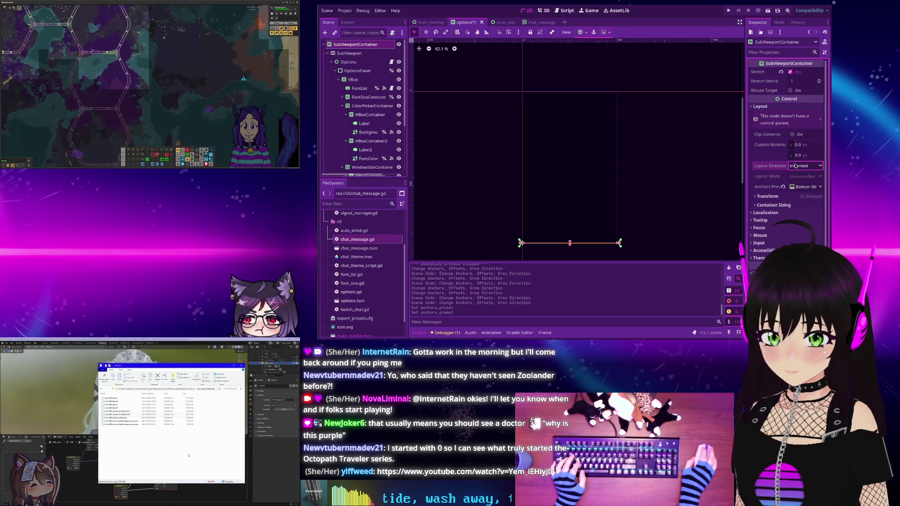
pyautogui.click(760, 196)
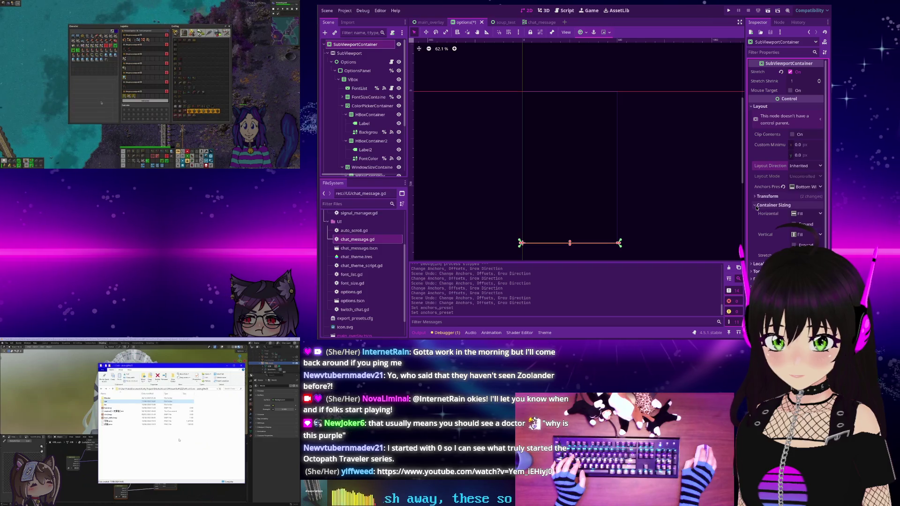
pyautogui.click(793, 244)
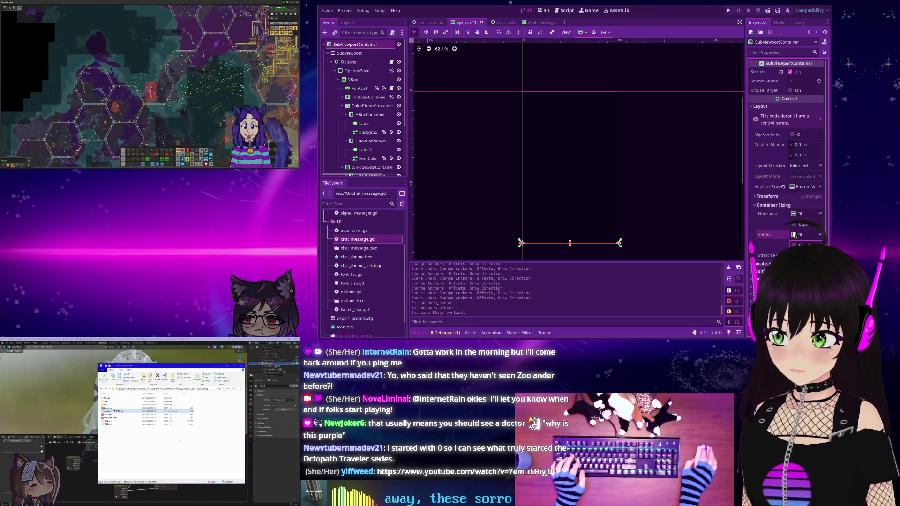
pyautogui.click(729, 10)
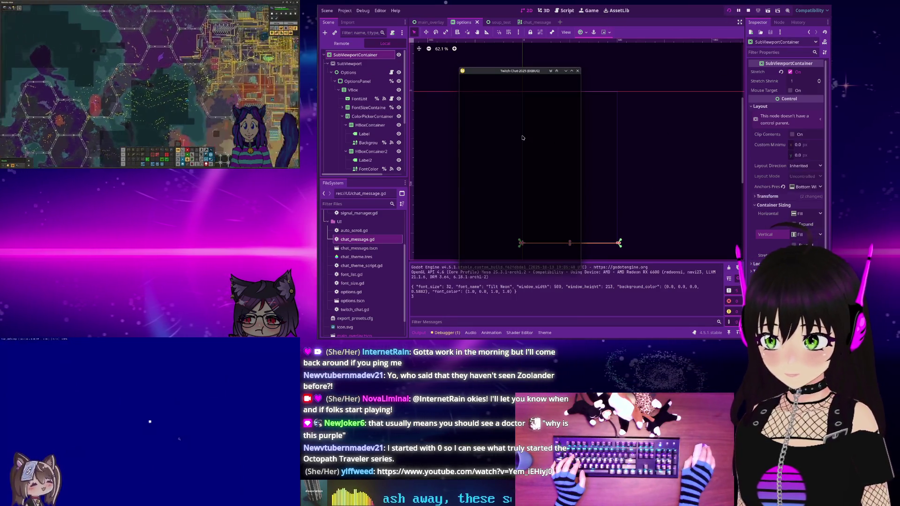
# Shrink the running chat window's height, scroll its chat, and stop the run with F8
pyautogui.moveTo(524, 261); pyautogui.dragTo(524, 117)
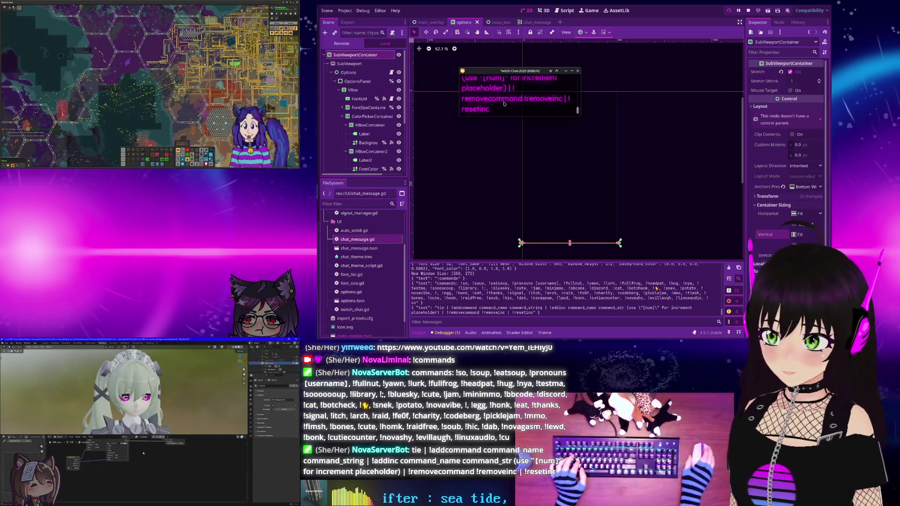
pyautogui.scroll(3, 531, 98)
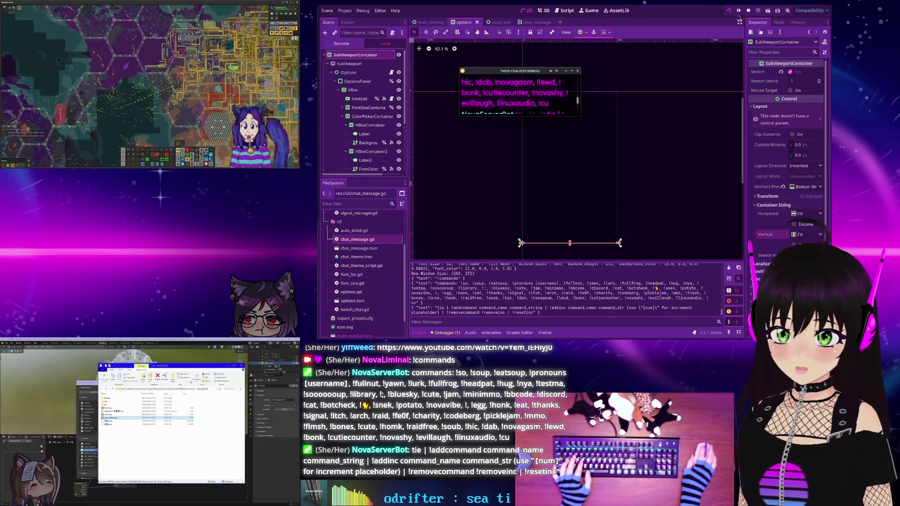
pyautogui.press('F8')
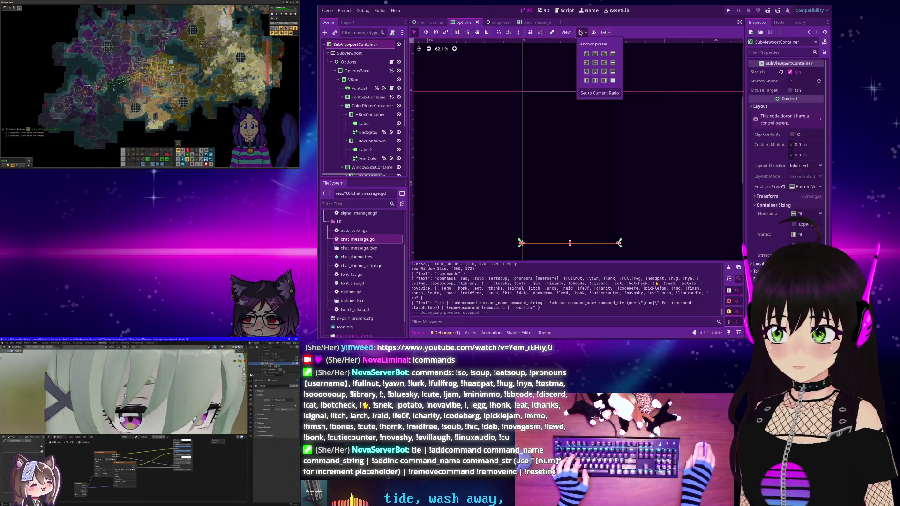
pyautogui.click(603, 32)
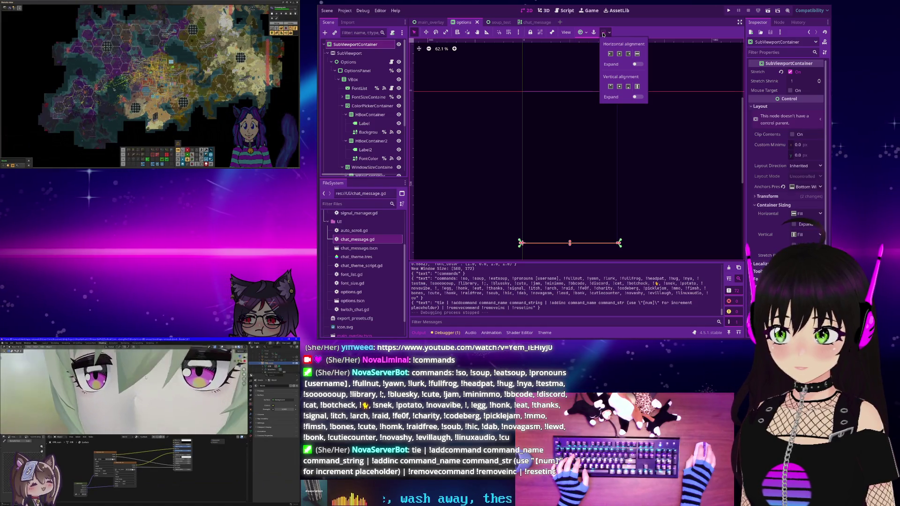
# Set the SubViewportContainer's anchor preset to Full Rect, then select OptionsPanel
pyautogui.click(581, 32)
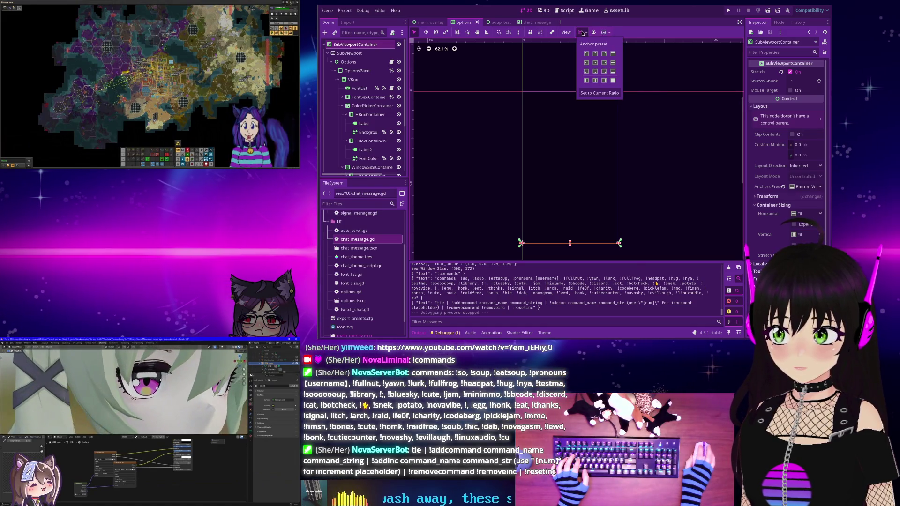
pyautogui.click(612, 63)
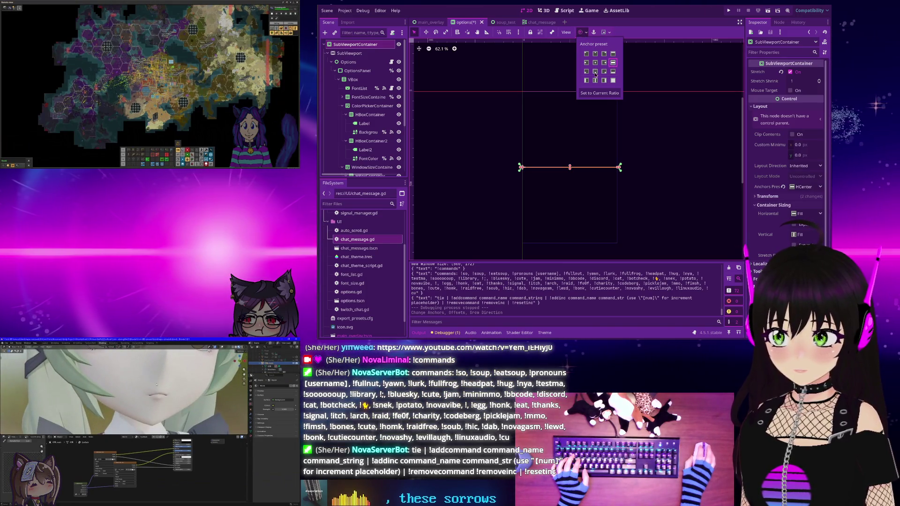
pyautogui.click(612, 80)
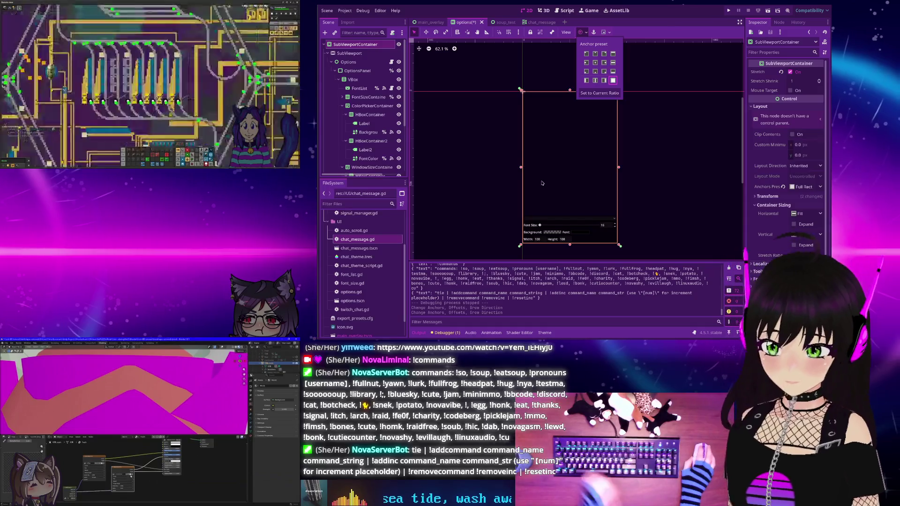
pyautogui.click(357, 71)
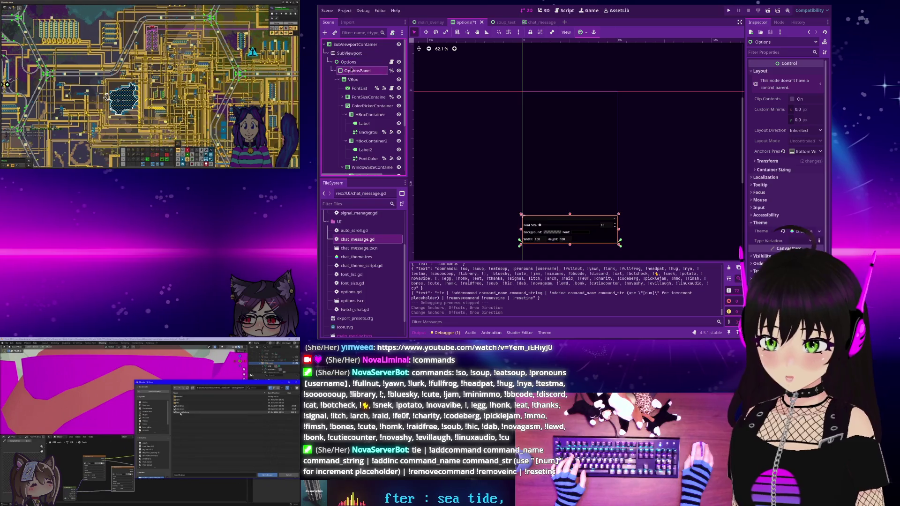
pyautogui.click(349, 63)
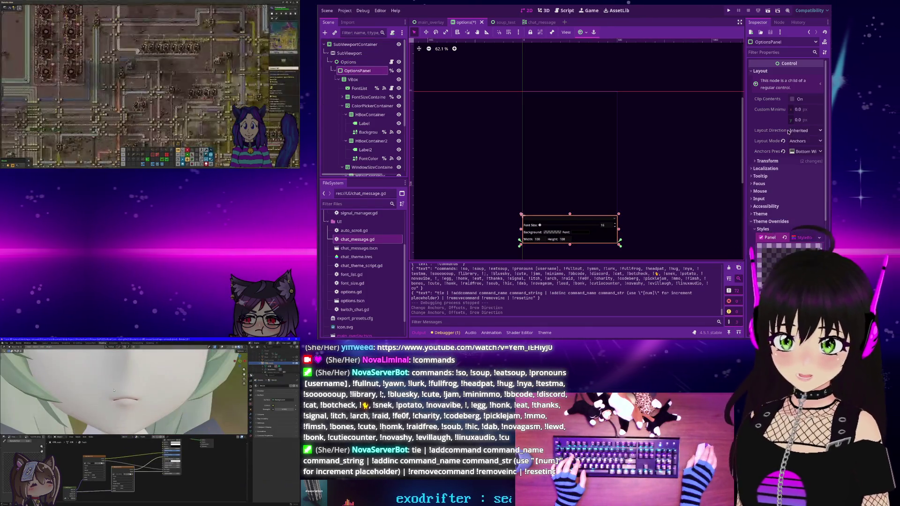
pyautogui.scroll(-5, 768, 135)
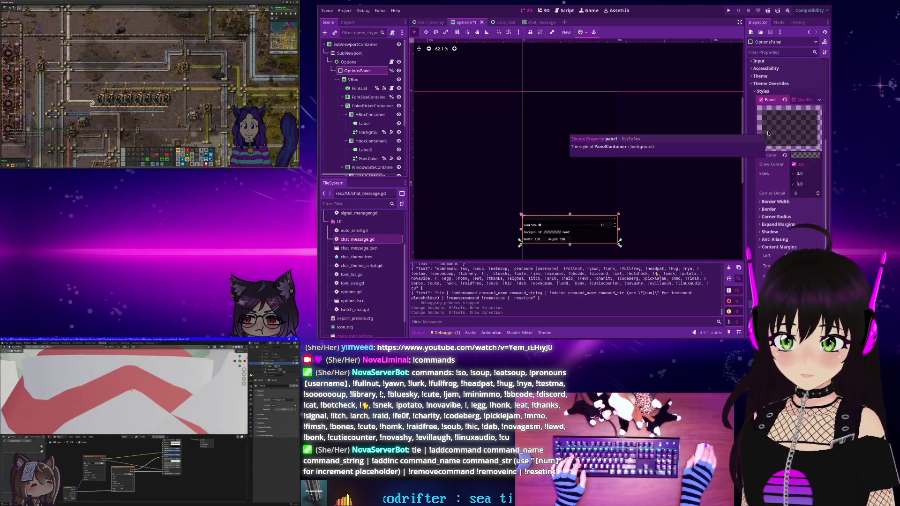
pyautogui.scroll(5, 773, 187)
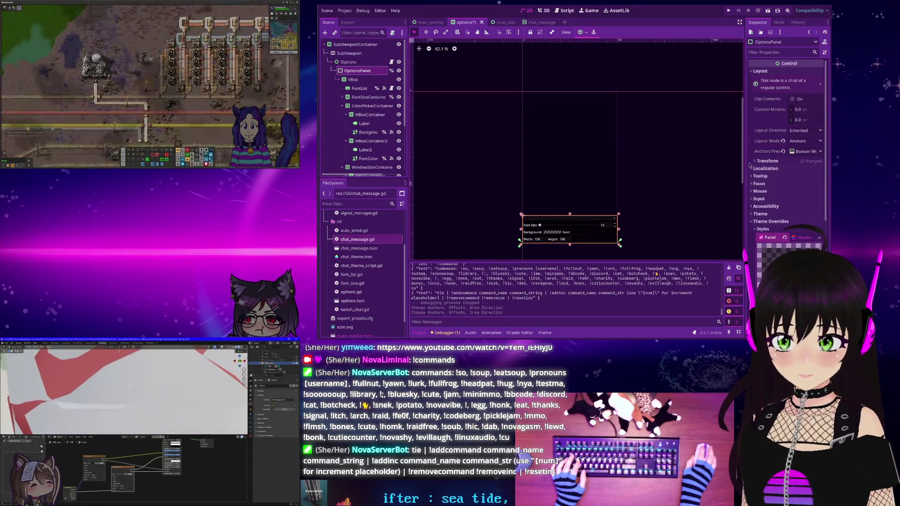
pyautogui.click(755, 162)
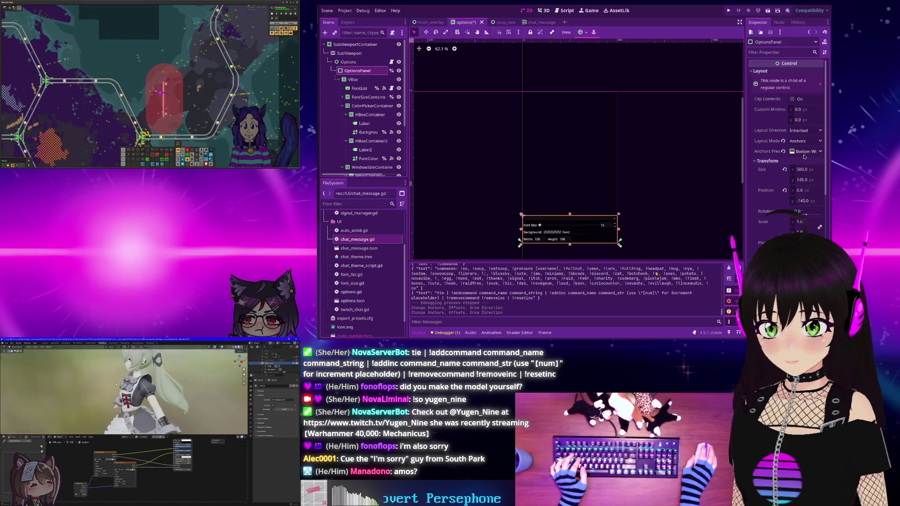
pyautogui.click(353, 63)
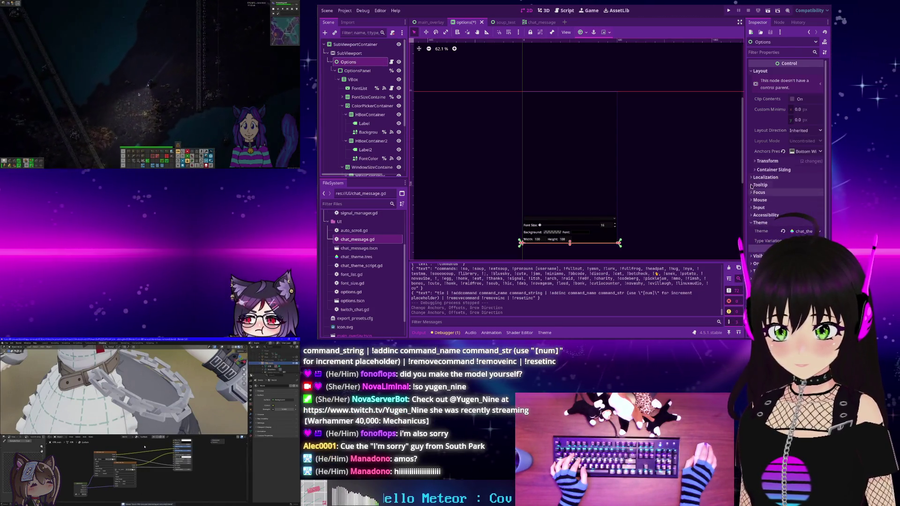
# Switch the Options node's anchors preset to Custom and reveal its Anchor Points
pyautogui.click(783, 152)
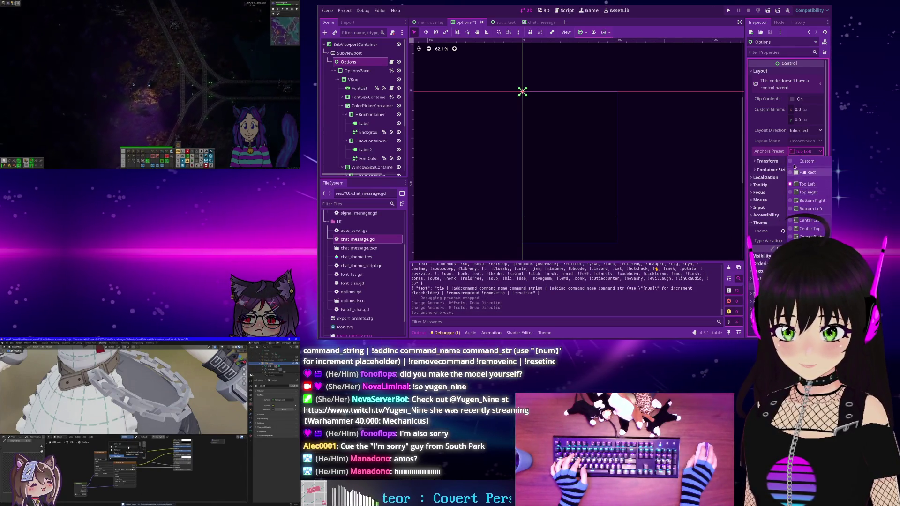
pyautogui.click(793, 162)
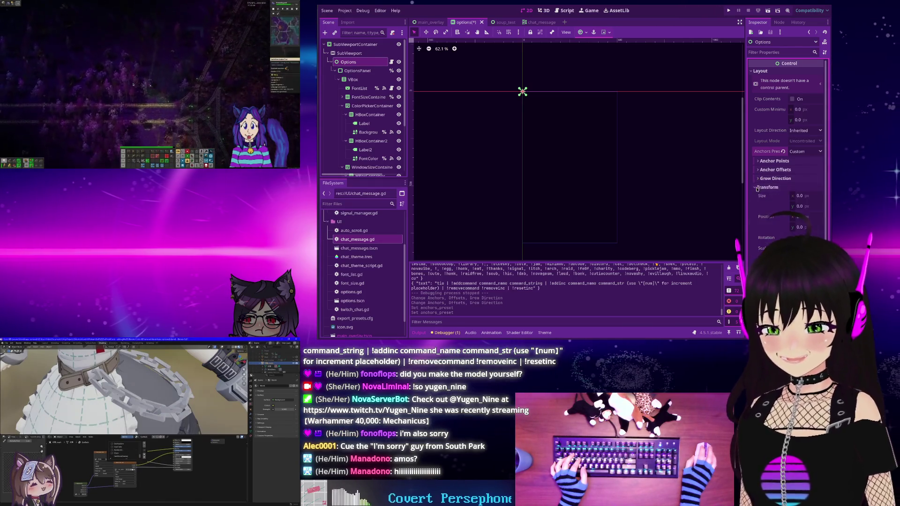
pyautogui.click(755, 196)
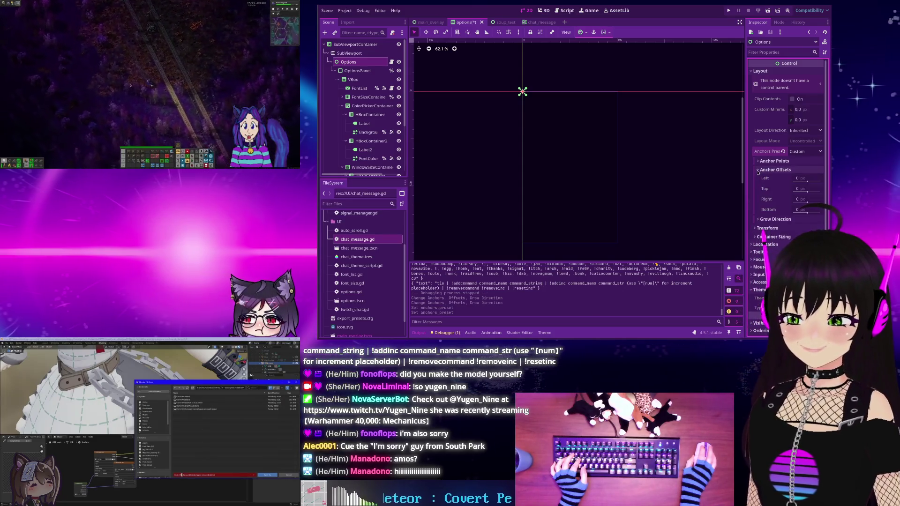
pyautogui.click(758, 179)
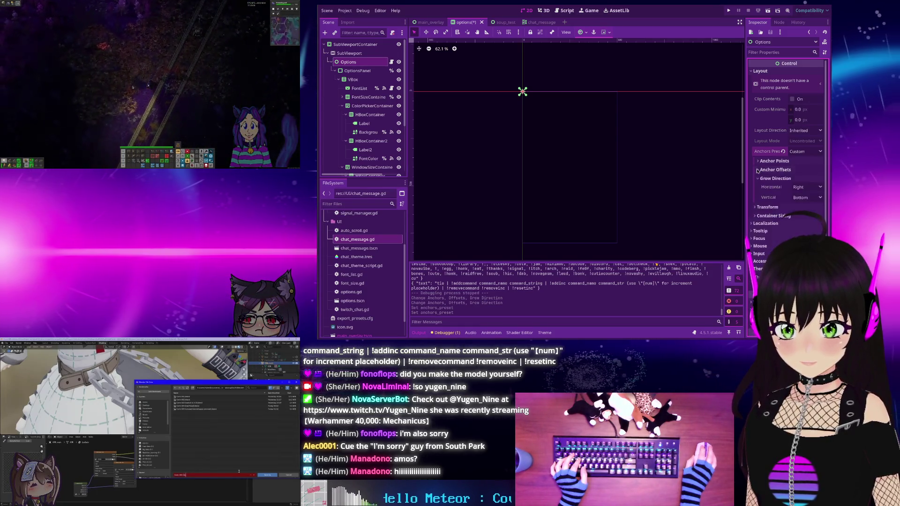
pyautogui.click(769, 161)
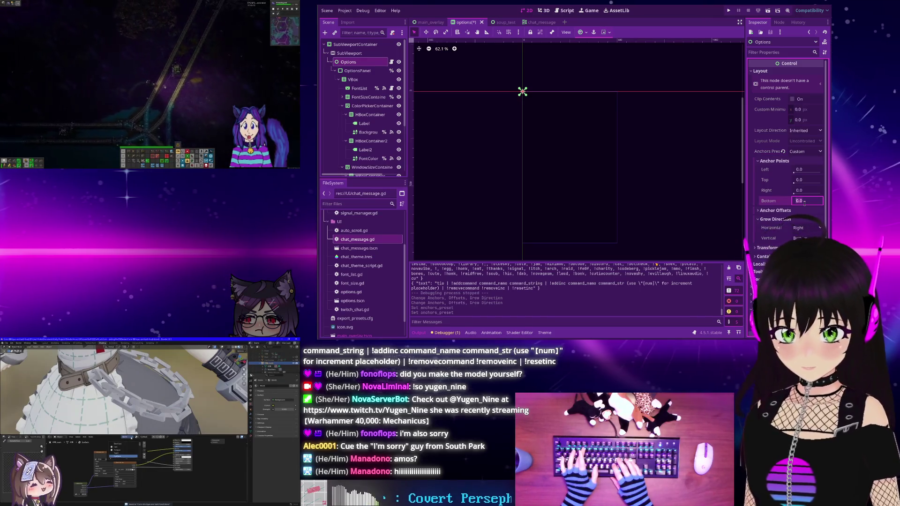
pyautogui.write('0.5')
# Enter Options anchors Bottom 1, Right 1 and Top 0.5, leaving Left at 0
pyautogui.press('Return')
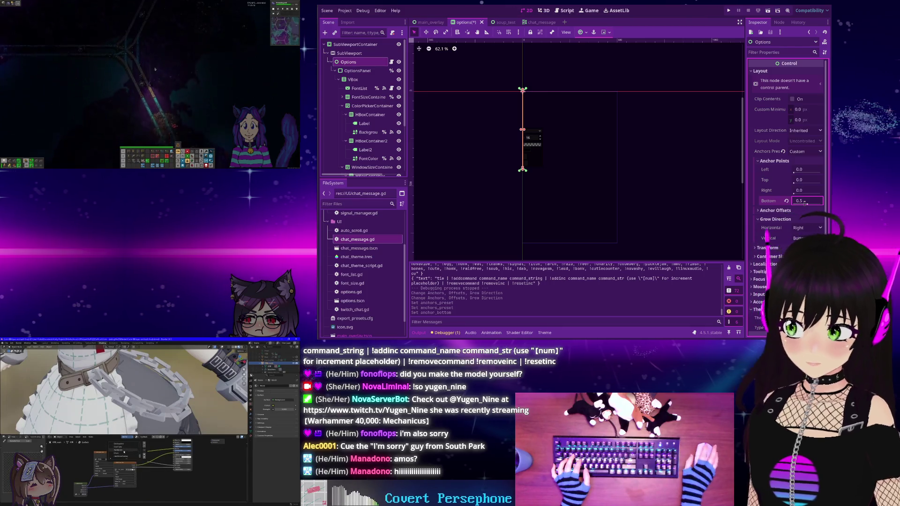
pyautogui.write('1')
pyautogui.press('Return')
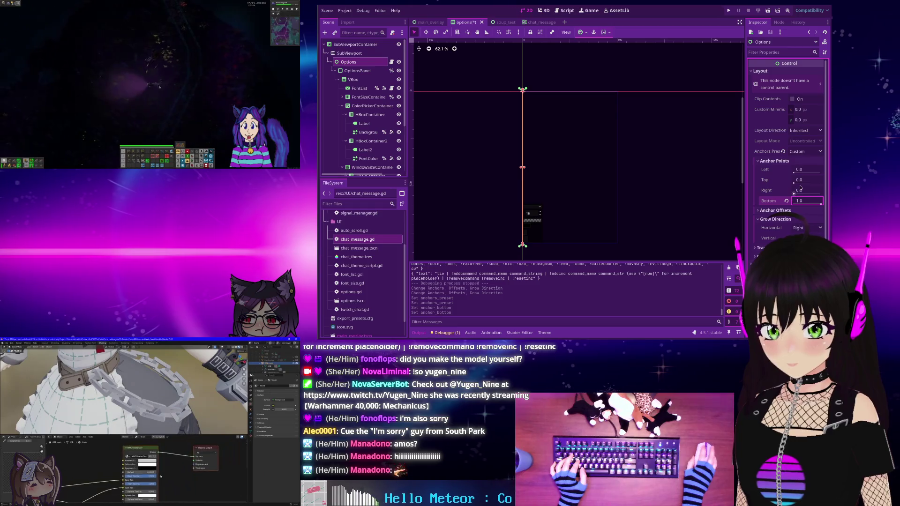
pyautogui.click(806, 172)
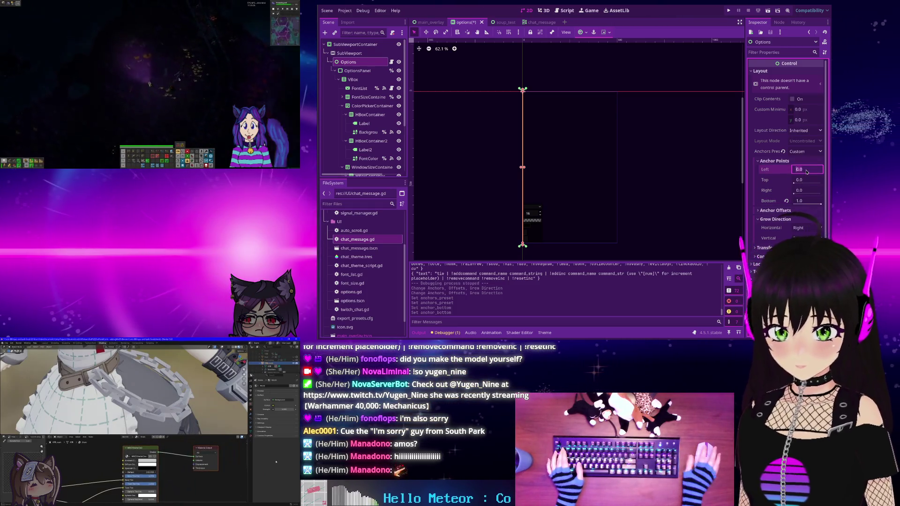
pyautogui.click(811, 192)
pyautogui.write('1')
pyautogui.press('Return')
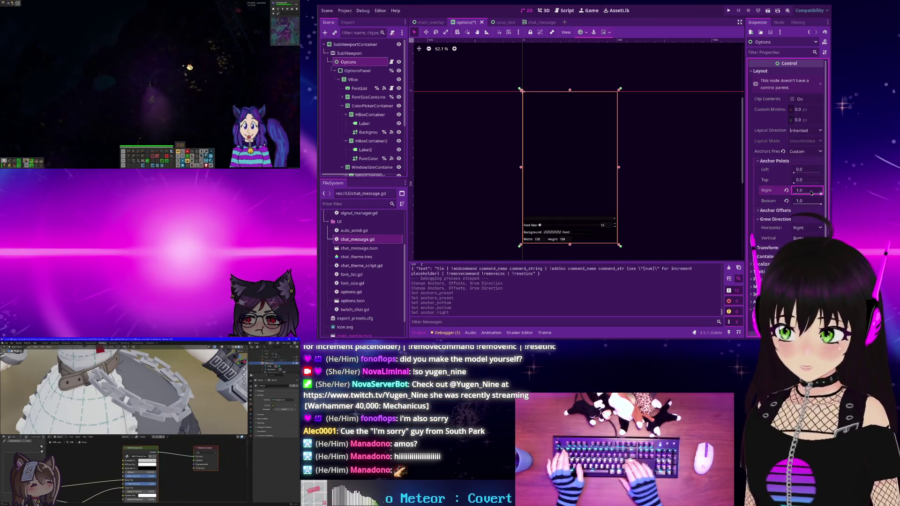
pyautogui.click(812, 179)
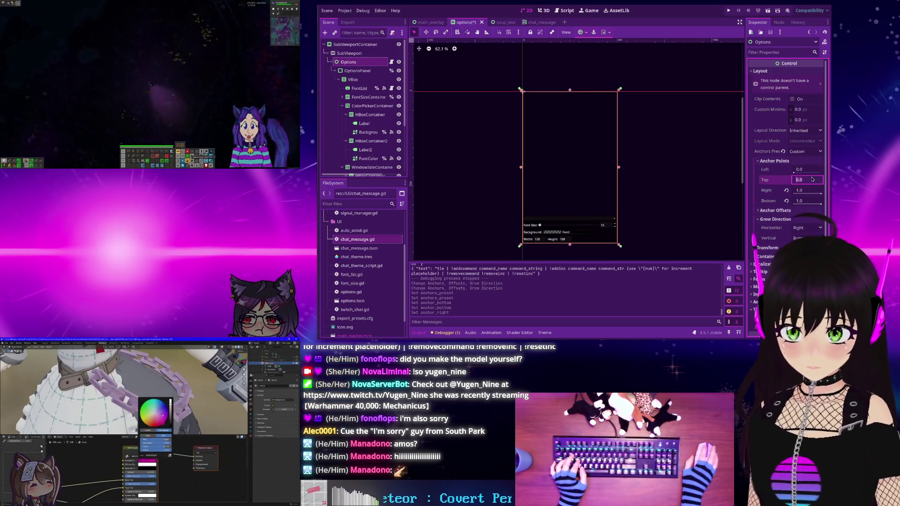
pyautogui.write('0.5')
pyautogui.press('Return')
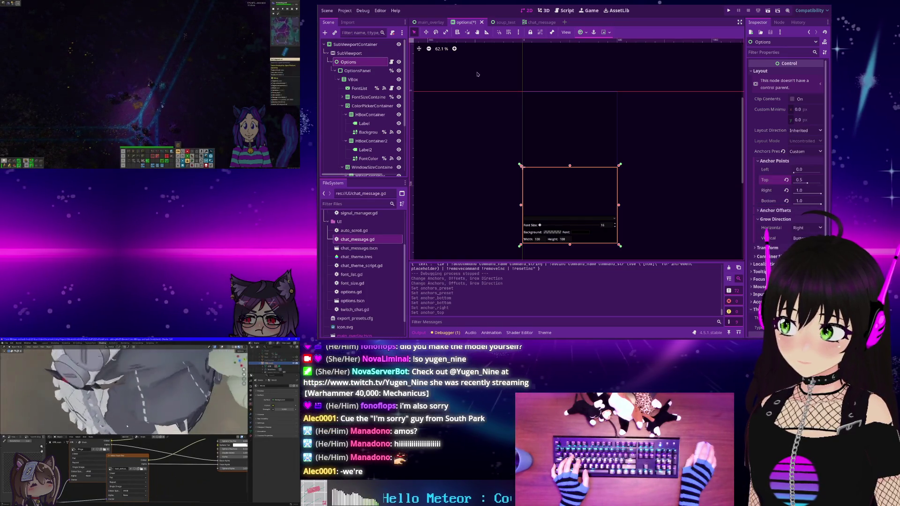
pyautogui.click(335, 71)
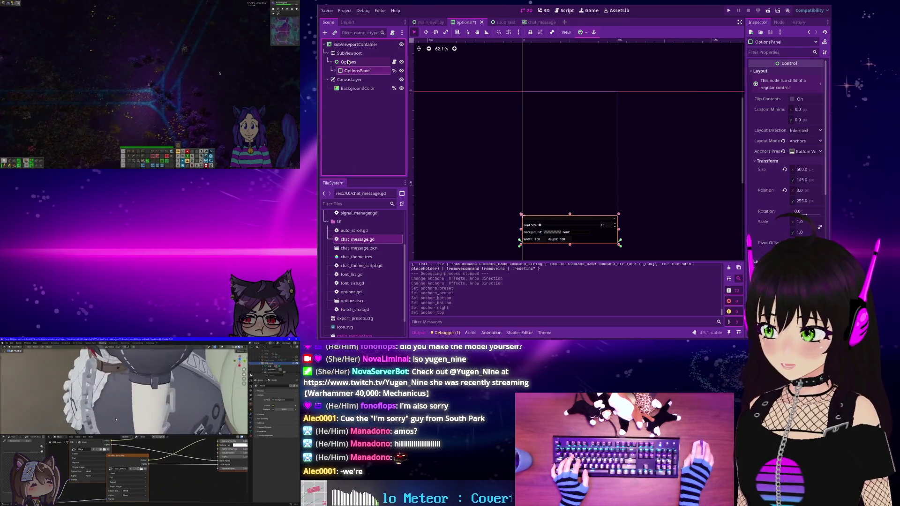
# Select SubViewportContainer and switch its anchors preset to Custom
pyautogui.click(349, 63)
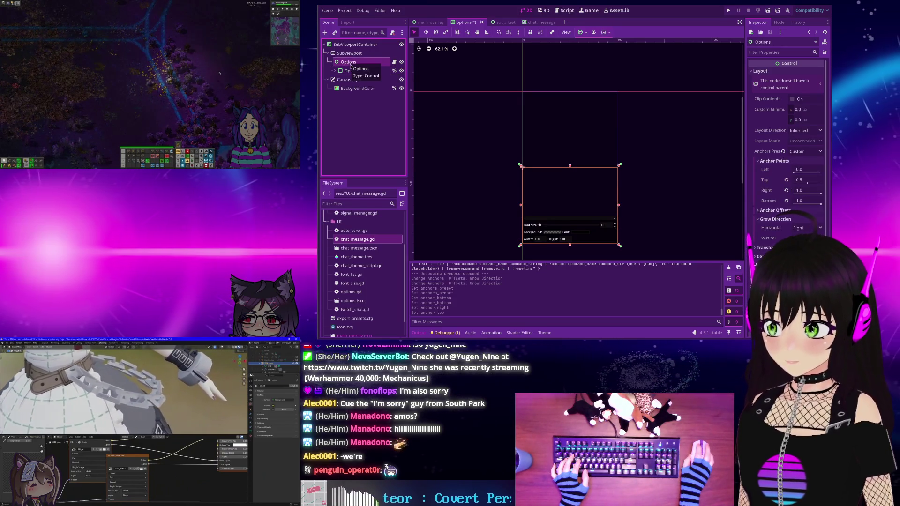
pyautogui.click(349, 44)
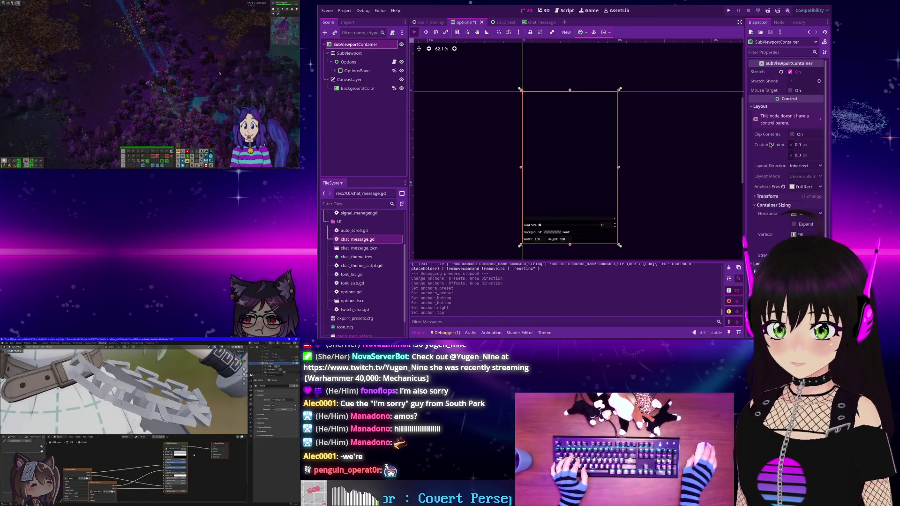
pyautogui.click(783, 186)
pyautogui.click(803, 187)
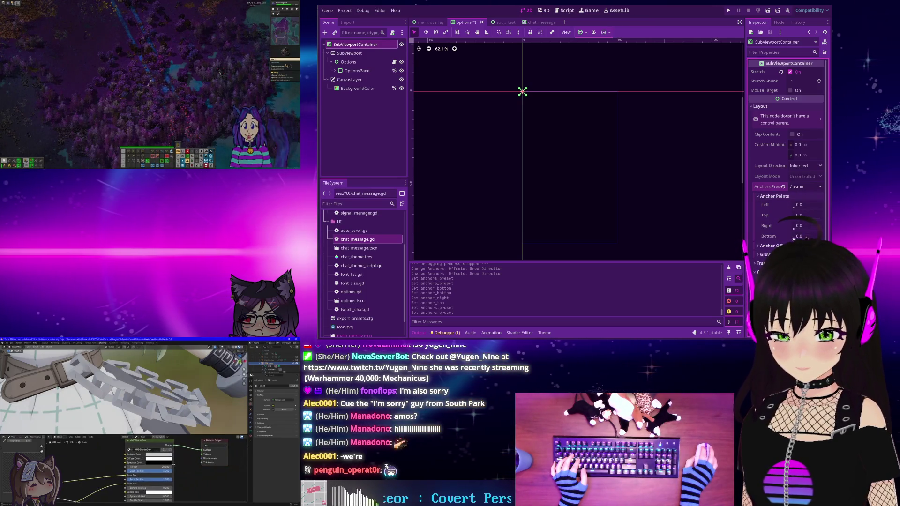
# Drag the container's Bottom anchor to about 1 and set its Top anchor to 0.5
pyautogui.moveTo(799, 235)
pyautogui.mouseDown()
pyautogui.moveTo(815, 235)
pyautogui.moveTo(806, 216)
pyautogui.mouseUp()
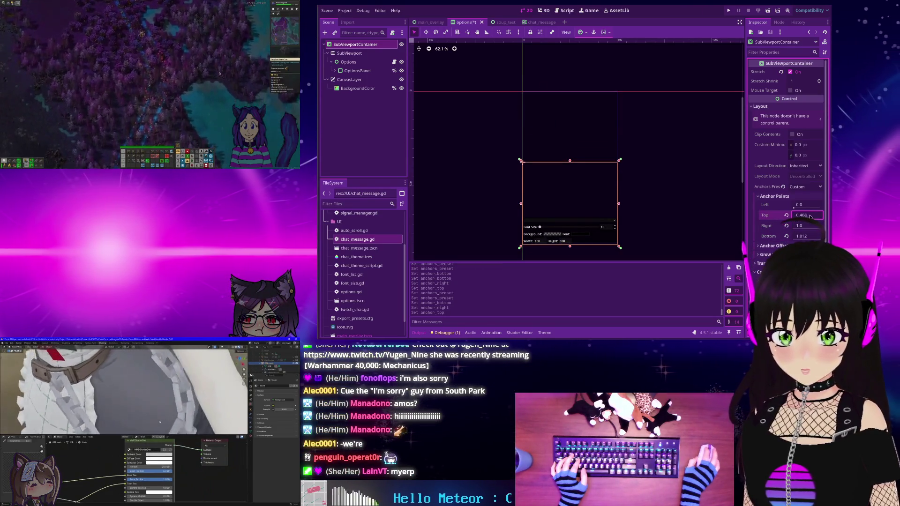
pyautogui.click(809, 214)
pyautogui.write('.55')
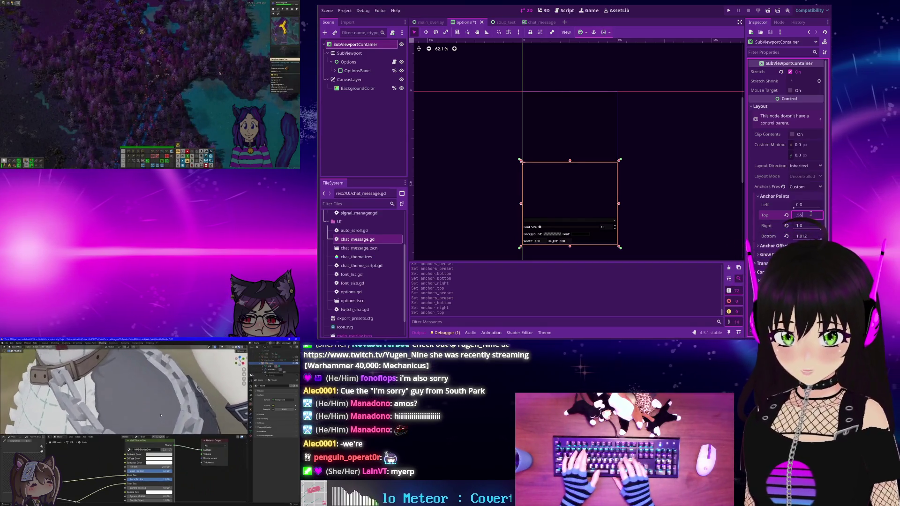
pyautogui.write('0.5')
pyautogui.press('Return')
pyautogui.click(657, 146)
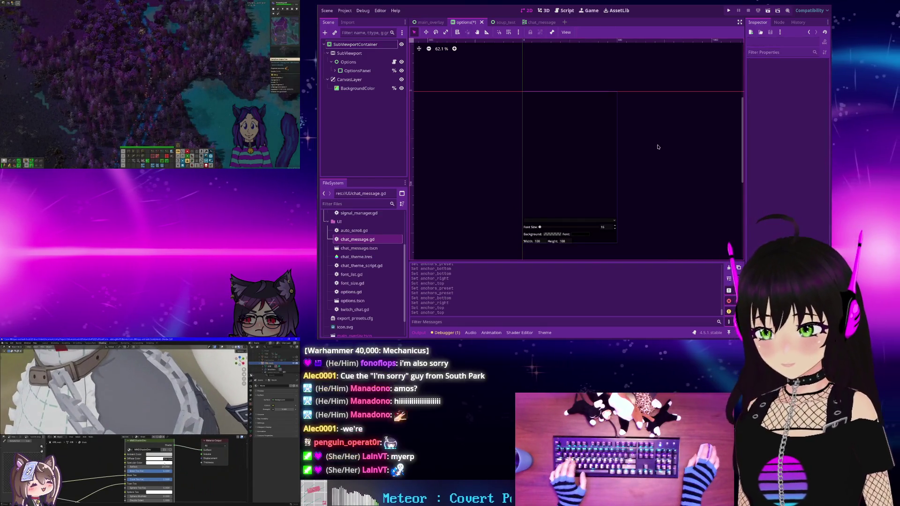
# Save the options scene, run the project with F5, shorten the game window, and close it
pyautogui.hotkey('ctrl', 's')
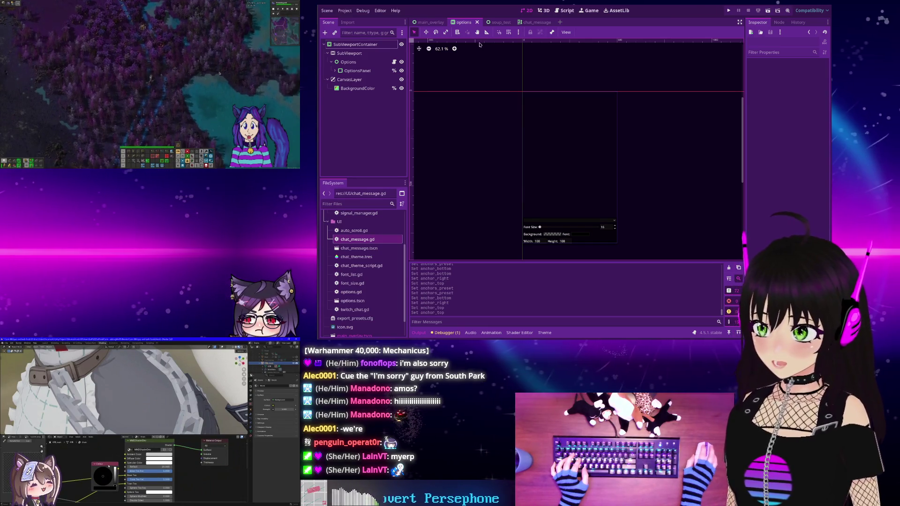
pyautogui.press('F5')
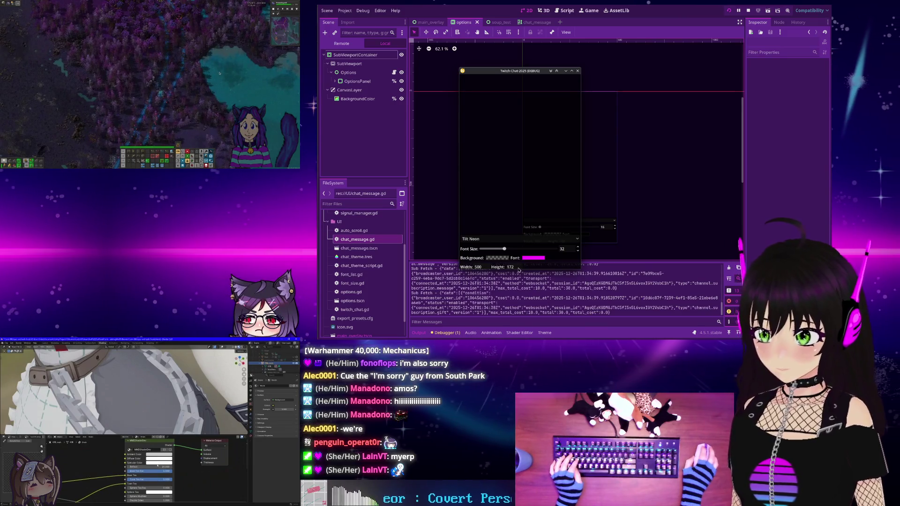
pyautogui.moveTo(518, 270); pyautogui.dragTo(527, 149)
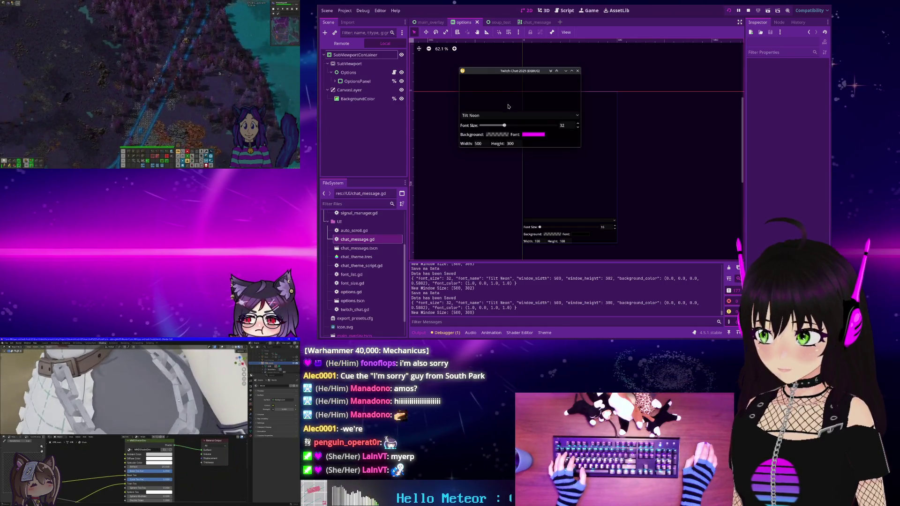
pyautogui.click(749, 10)
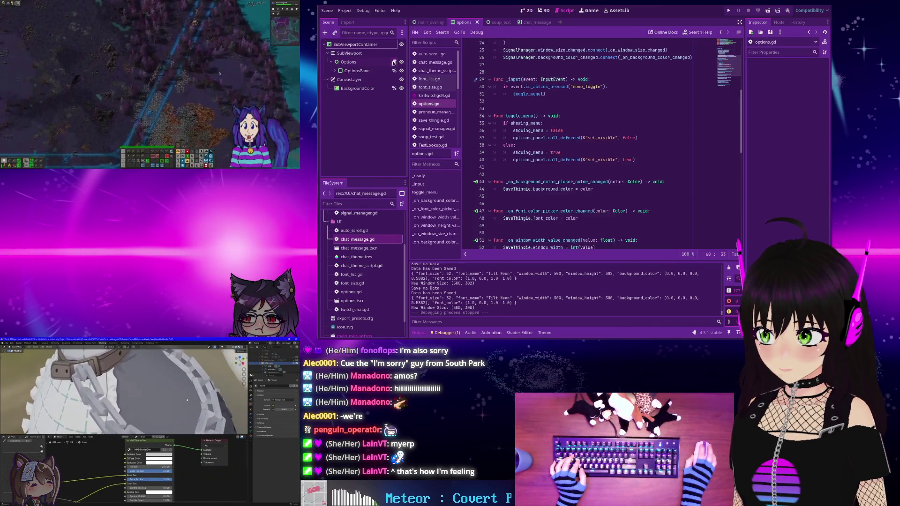
# Open the Options node's attached script, options.gd
pyautogui.click(394, 62)
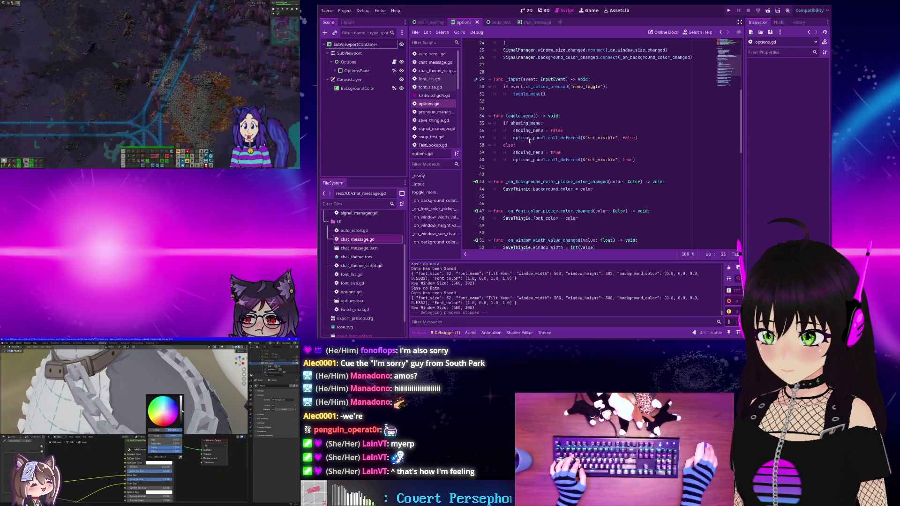
pyautogui.moveTo(528, 139)
pyautogui.scroll(1, 524, 137)
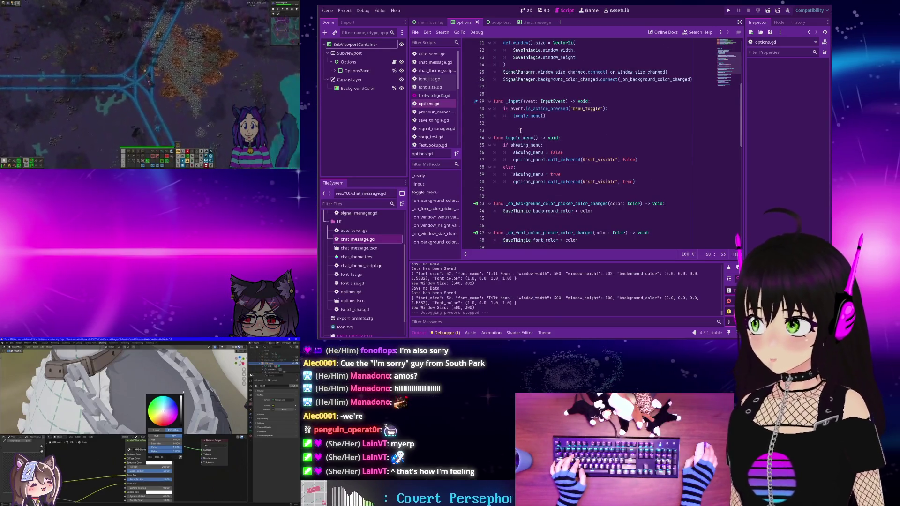
# Test-run the overlay with a shorter window, stop it, and return to the options scene's 2D view
pyautogui.click(728, 11)
pyautogui.moveTo(515, 270); pyautogui.dragTo(516, 161)
pyautogui.click(748, 11)
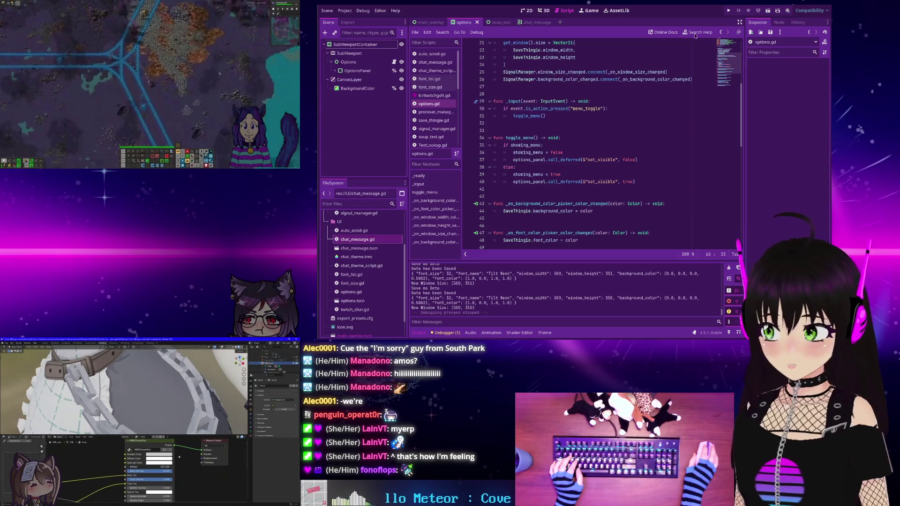
pyautogui.click(339, 62)
pyautogui.click(526, 10)
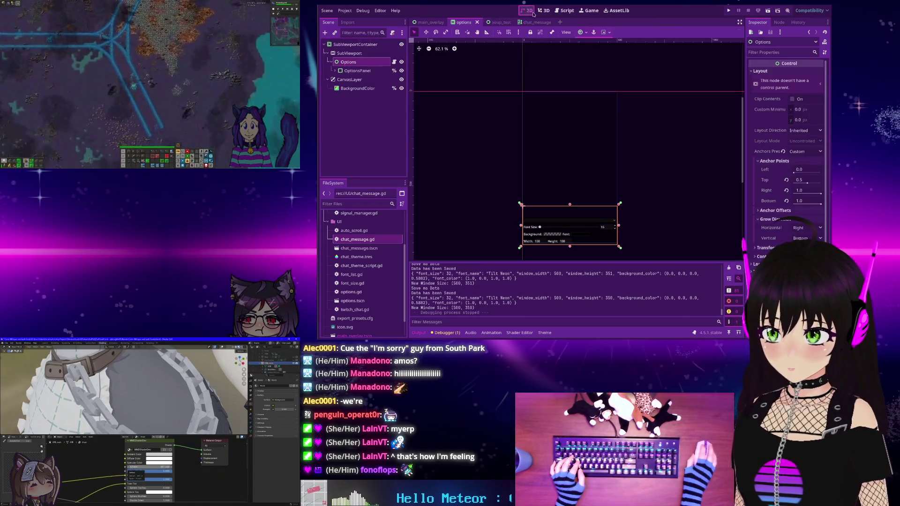
# Apply the Full Rect anchor preset to Options and SubViewportContainer, then select OptionsPanel
pyautogui.click(581, 32)
pyautogui.click(614, 81)
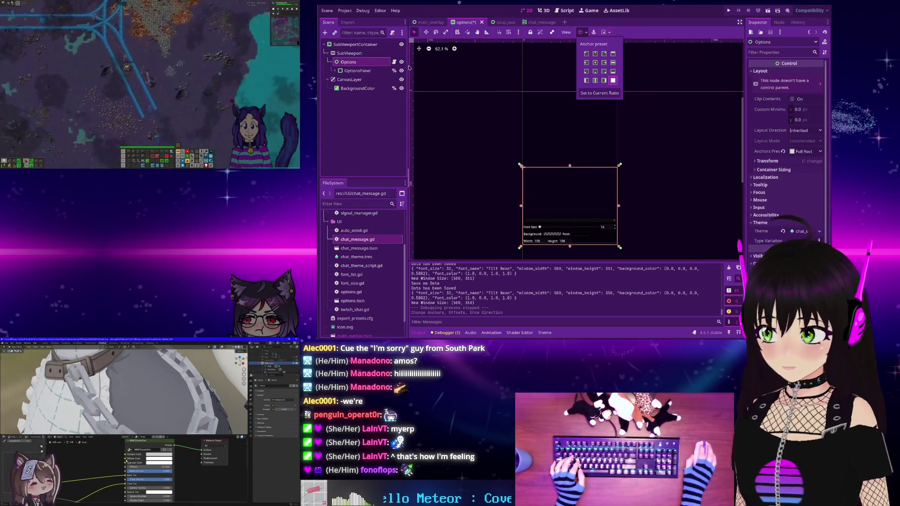
pyautogui.click(351, 45)
pyautogui.click(581, 32)
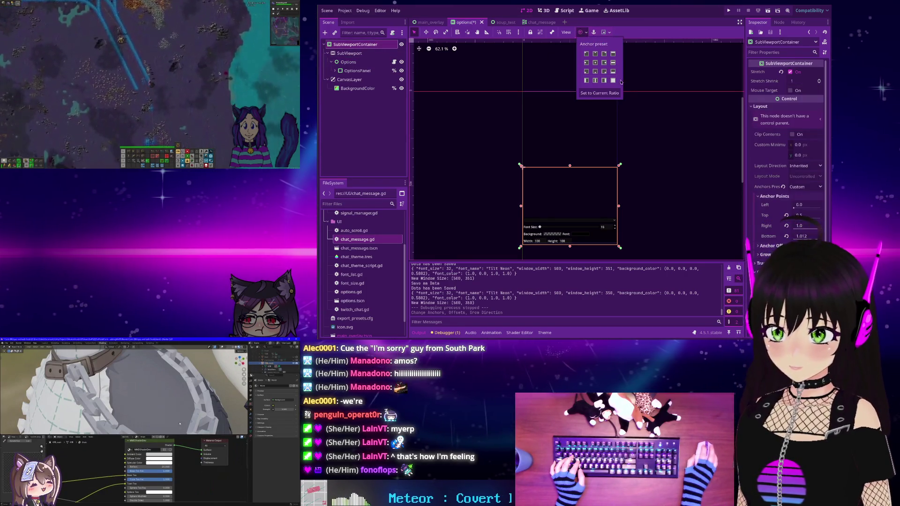
pyautogui.click(613, 81)
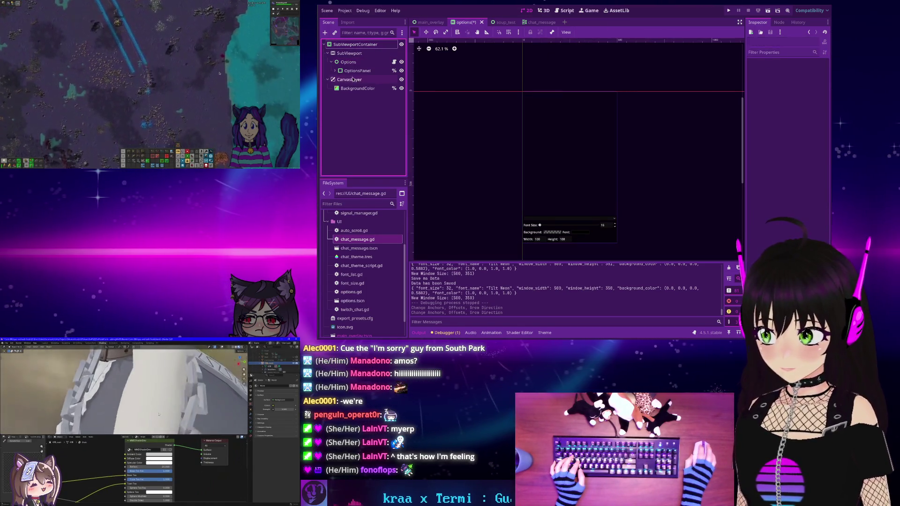
pyautogui.click(357, 70)
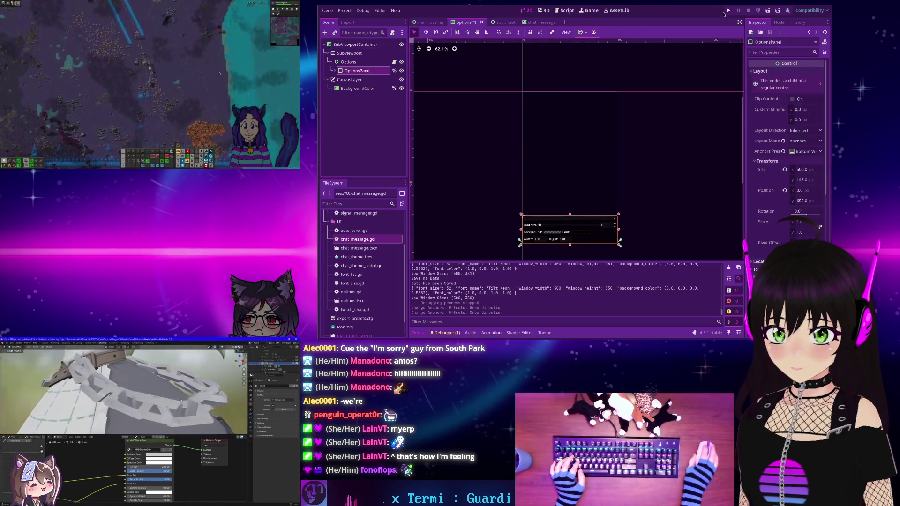
# Save and run the project with F5, then switch to the main_overlay scene
pyautogui.press('F5')
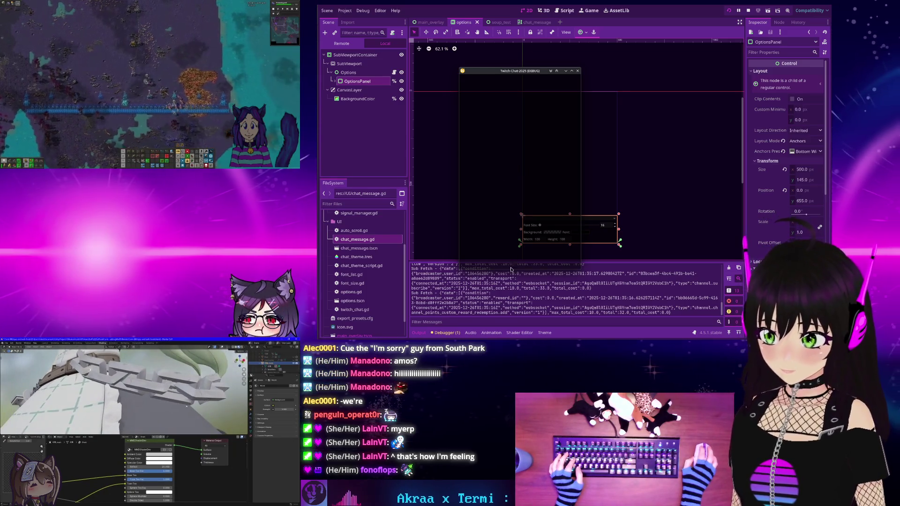
pyautogui.moveTo(510, 197)
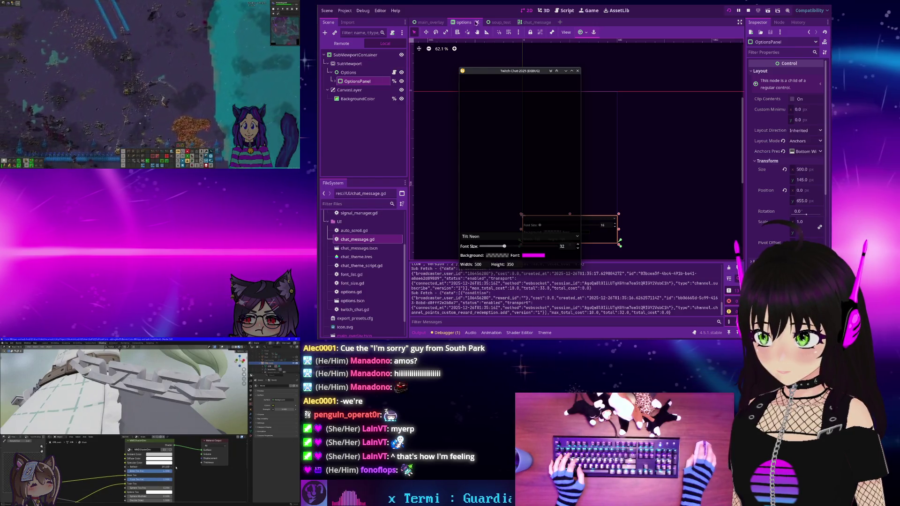
pyautogui.click(420, 23)
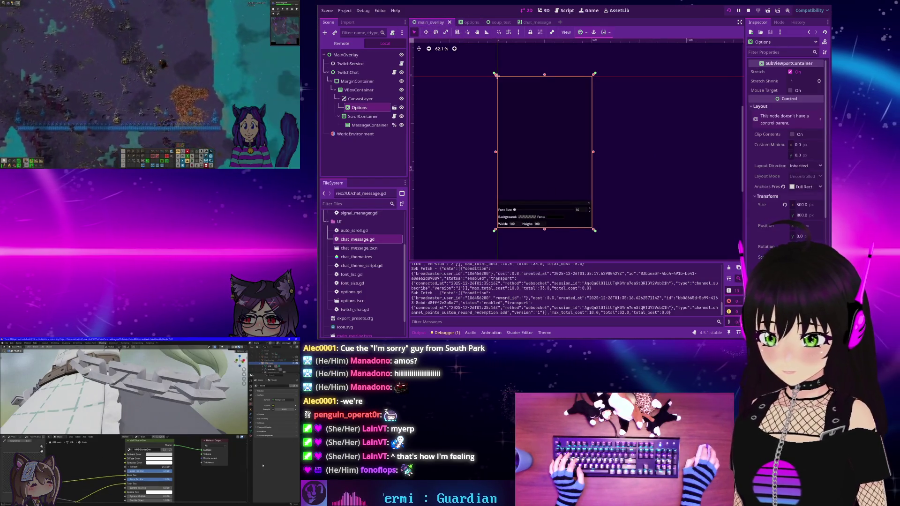
# Shorten the running chat window and hide the Options panel via the Remote scene tree
pyautogui.moveTo(564, 118)
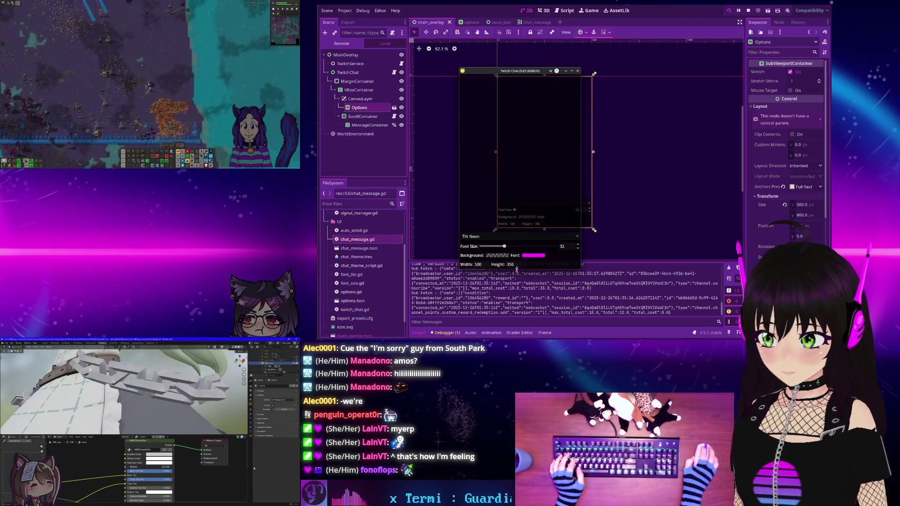
pyautogui.moveTo(517, 268); pyautogui.dragTo(509, 168)
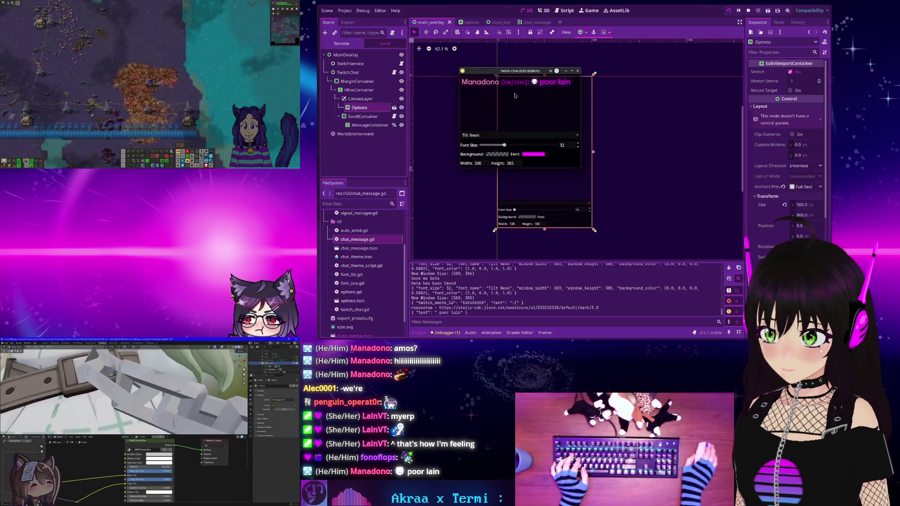
pyautogui.click(342, 44)
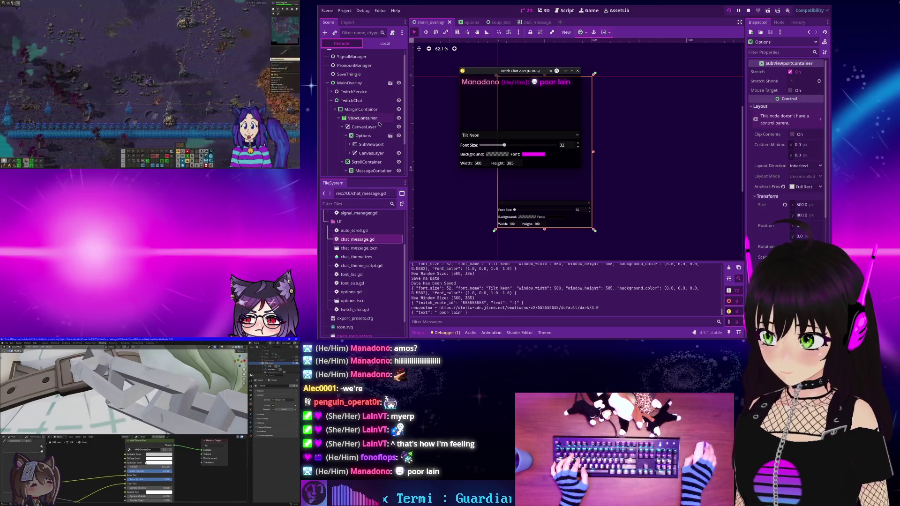
pyautogui.click(399, 137)
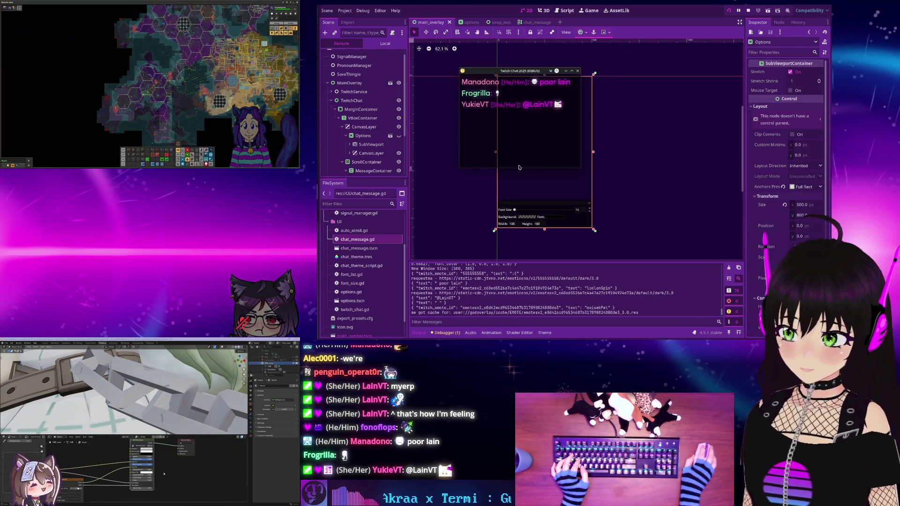
# Shrink the window further, show Options again, expand its live child nodes, and stop the game
pyautogui.moveTo(519, 168); pyautogui.dragTo(523, 124)
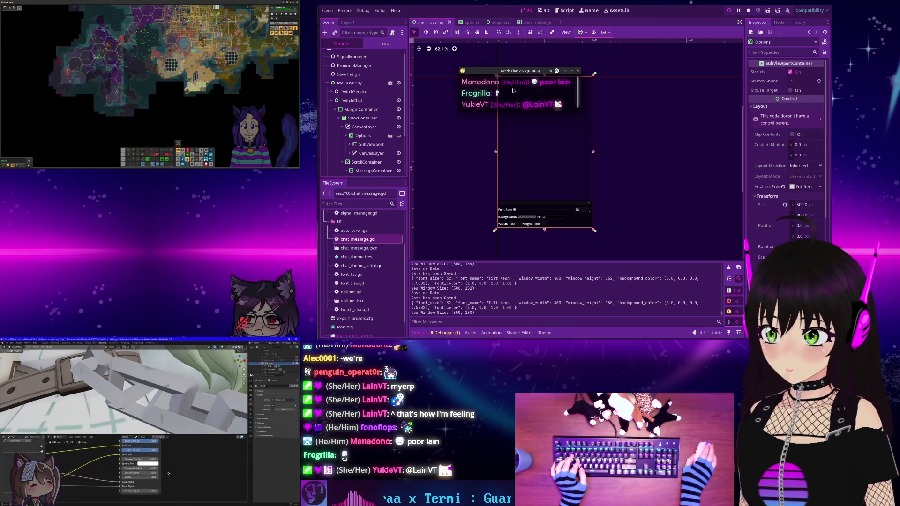
pyautogui.click(399, 136)
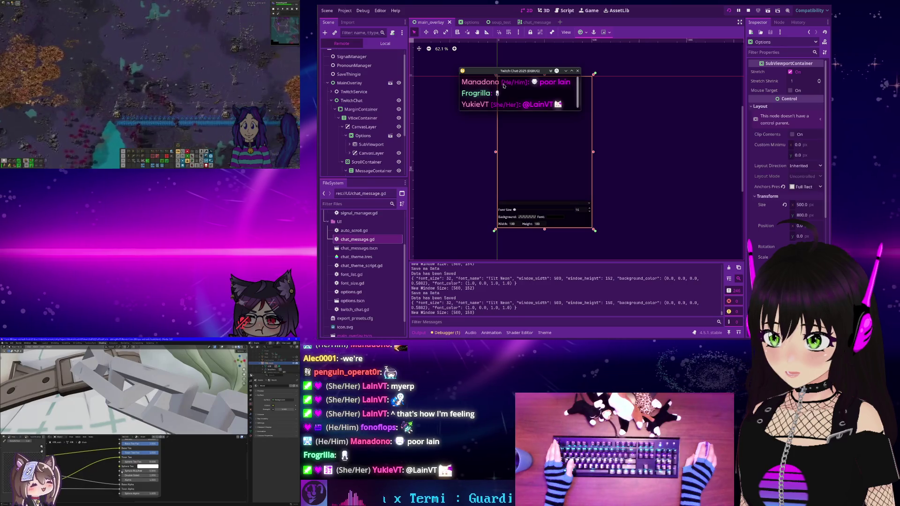
pyautogui.scroll(1, 366, 136)
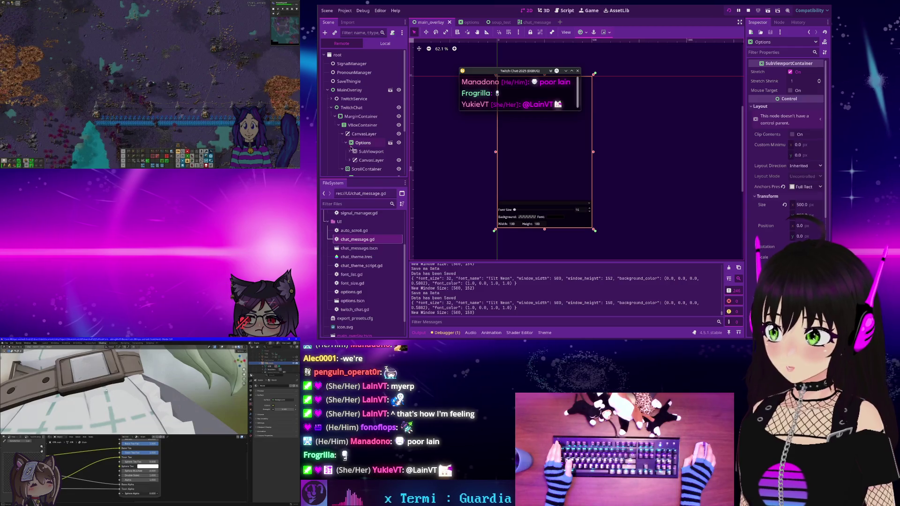
pyautogui.click(350, 161)
pyautogui.scroll(-1, 356, 150)
pyautogui.click(350, 136)
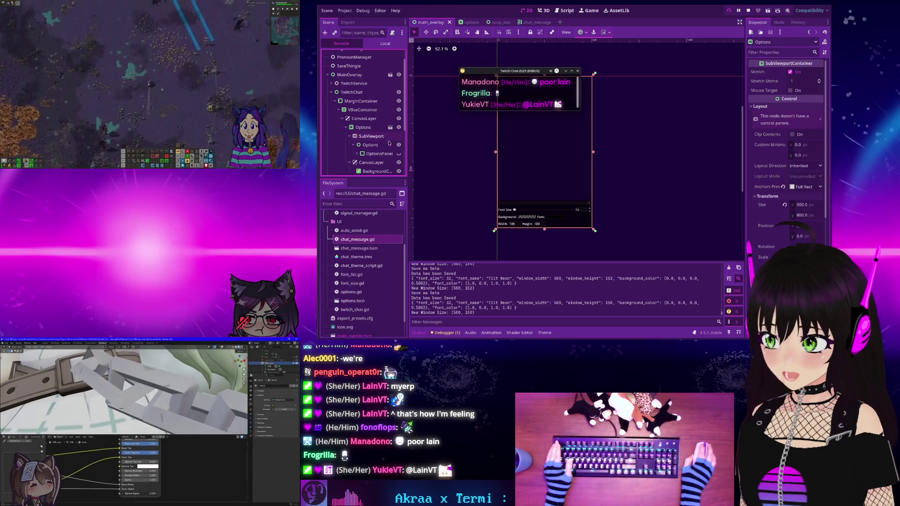
pyautogui.moveTo(511, 91)
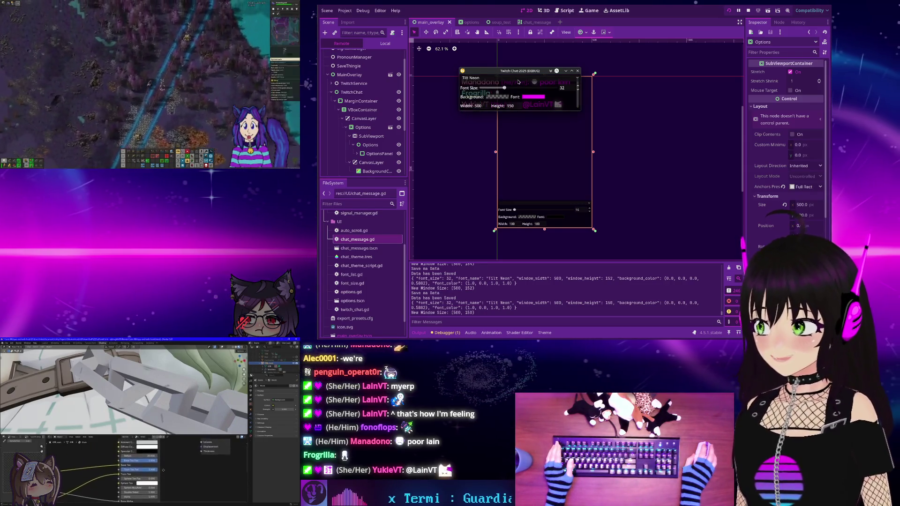
pyautogui.click(749, 10)
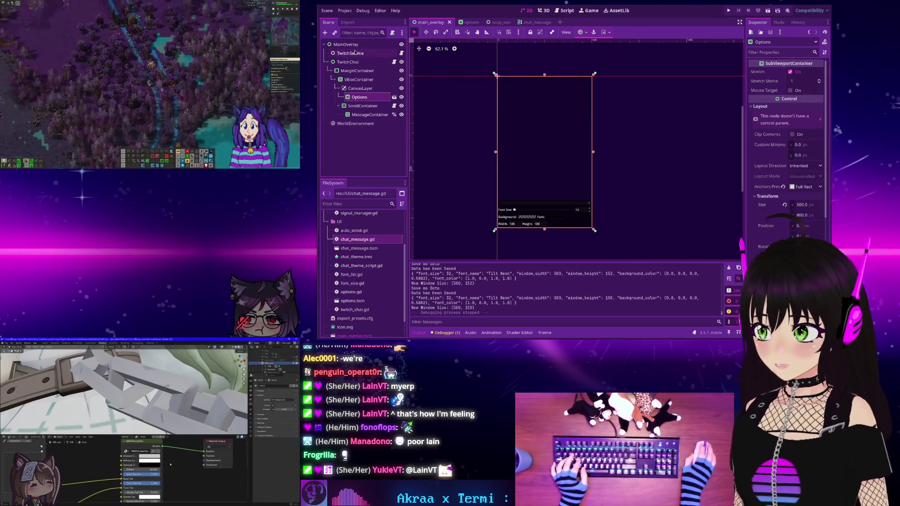
# In the options scene, set SubViewportContainer's Mouse Filter to Ignore using the 'mouse' Inspector filter
pyautogui.hotkey('ctrl', 'Tab')
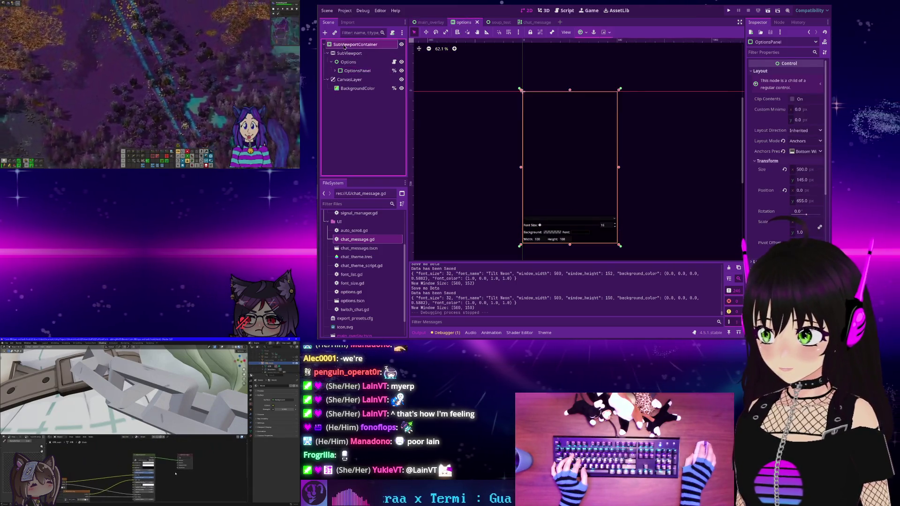
pyautogui.click(345, 45)
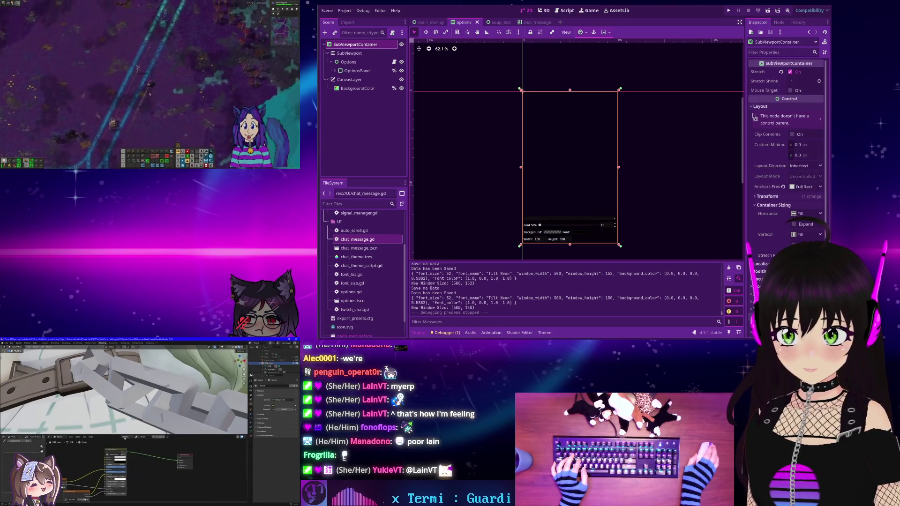
pyautogui.click(769, 52)
pyautogui.write('mouse')
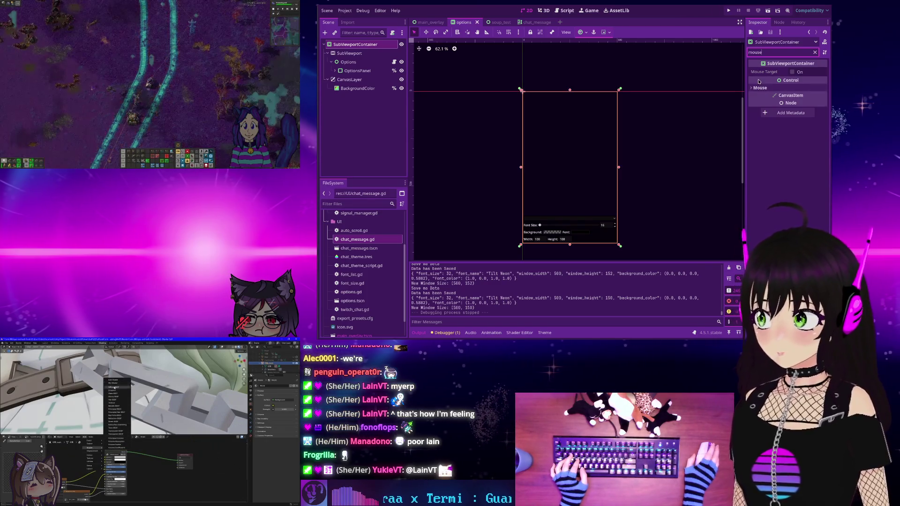
pyautogui.moveTo(759, 81)
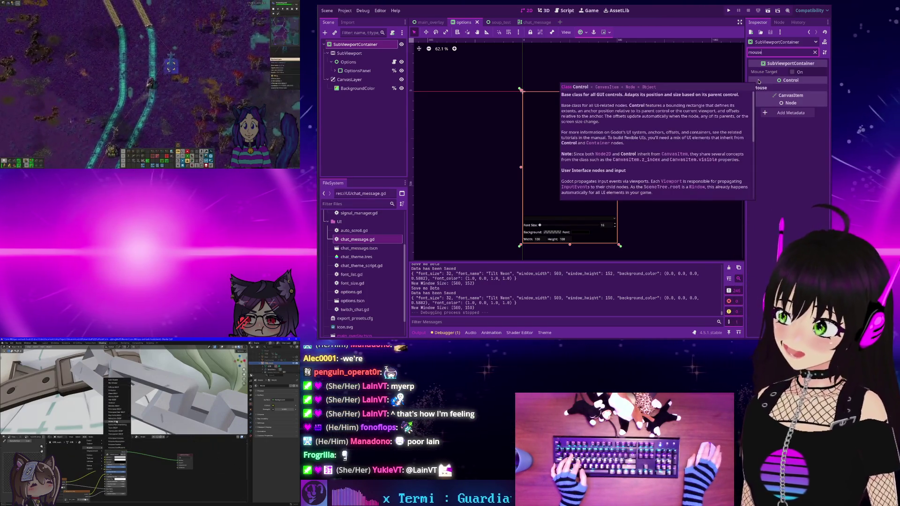
pyautogui.click(778, 88)
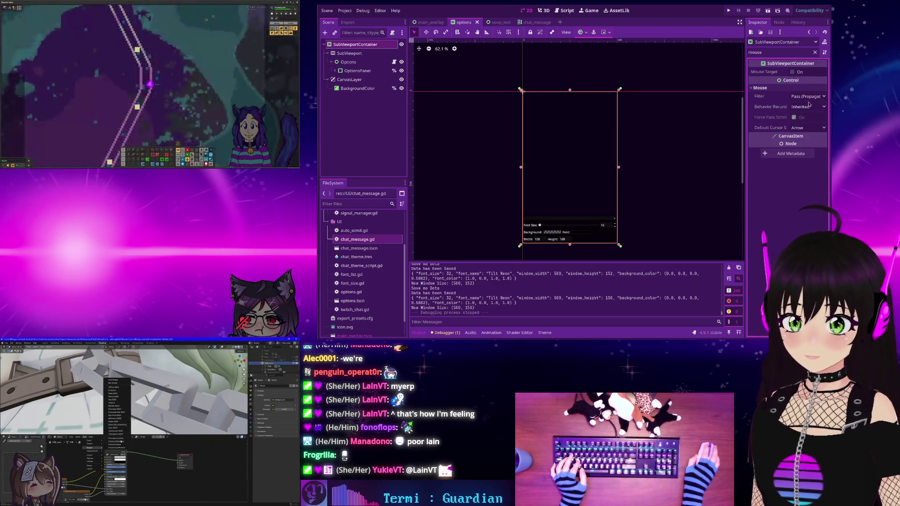
pyautogui.click(806, 96)
pyautogui.click(791, 122)
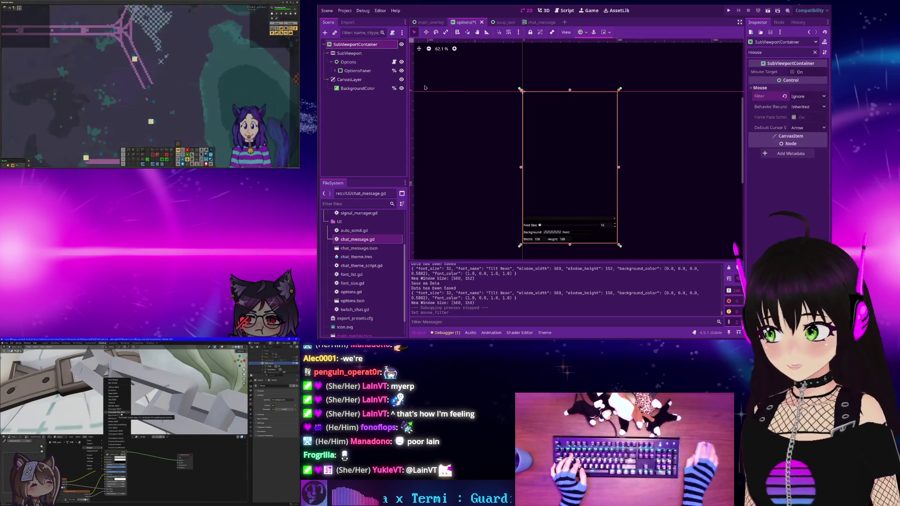
# Set the Options node's Mouse Filter to Ignore as well
pyautogui.click(347, 62)
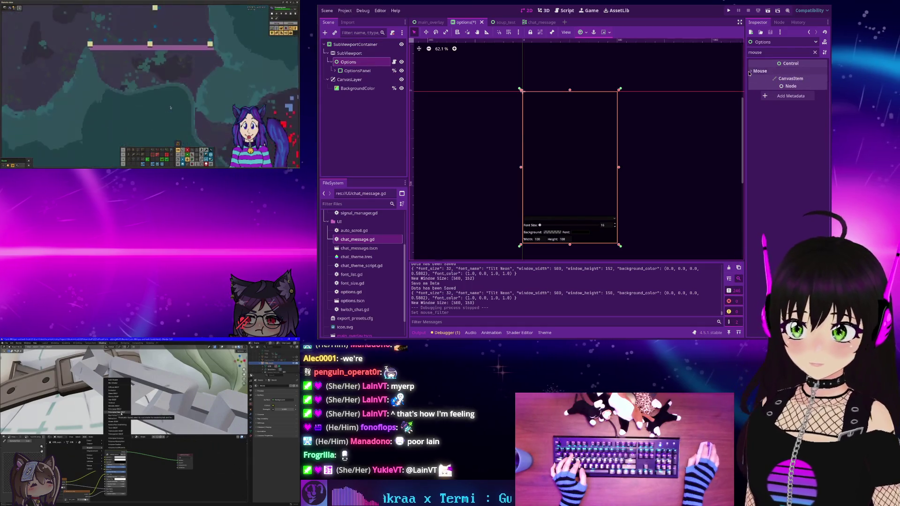
pyautogui.click(748, 72)
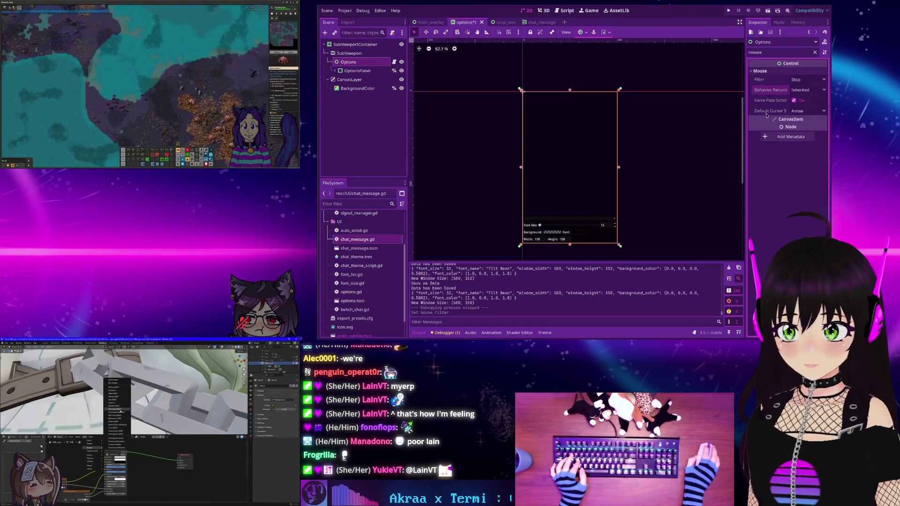
pyautogui.click(792, 106)
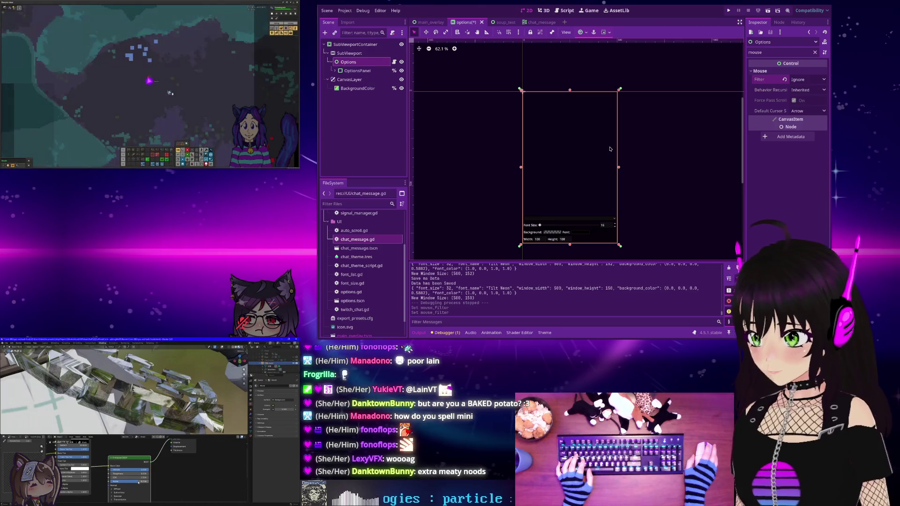
# Run the project and drag the chat test window taller, from 150 to 252 px
pyautogui.click(728, 10)
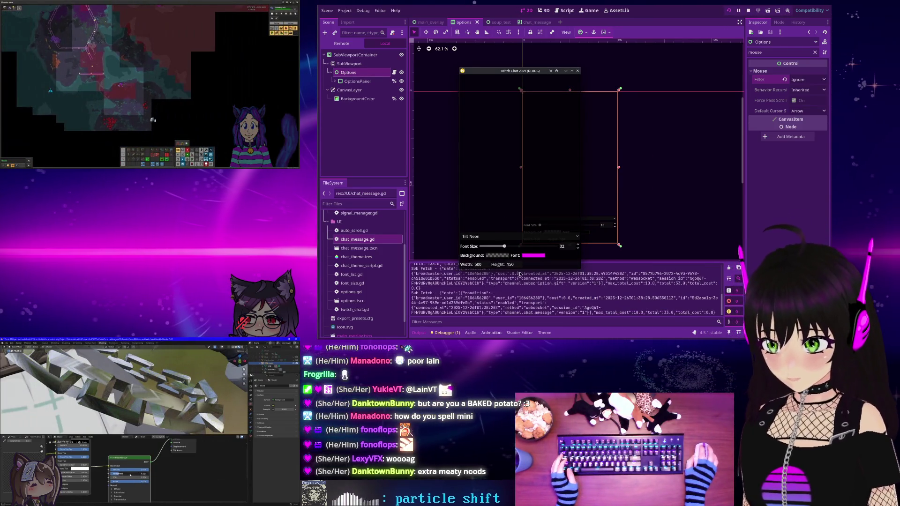
pyautogui.moveTo(522, 268); pyautogui.dragTo(522, 135)
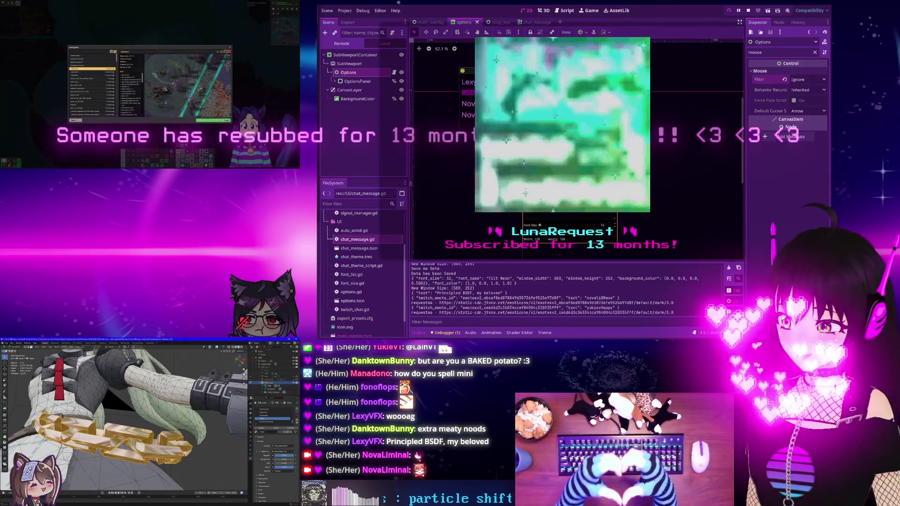
pyautogui.click(212, 121)
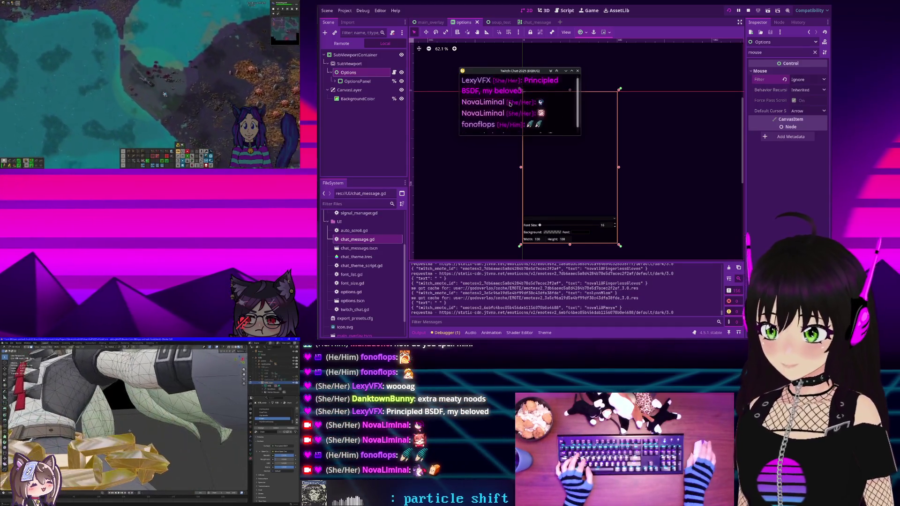
# Stop the running chat overlay project and return to the options scene's 2D editor
pyautogui.scroll(1, 508, 104)
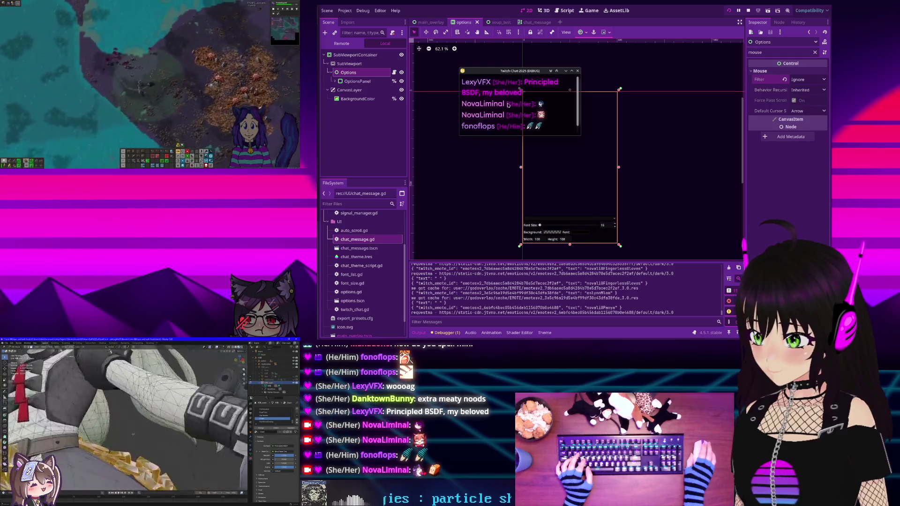
pyautogui.scroll(-1, 507, 105)
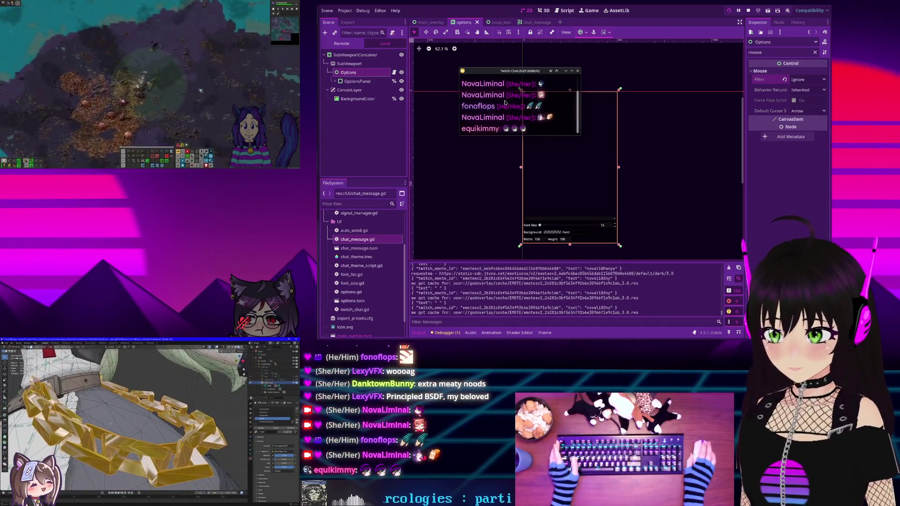
pyautogui.moveTo(516, 115)
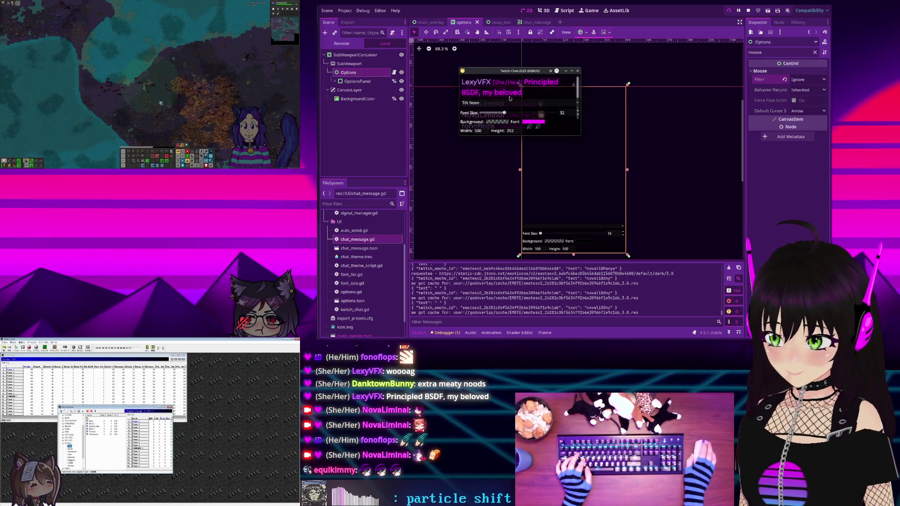
pyautogui.click(747, 10)
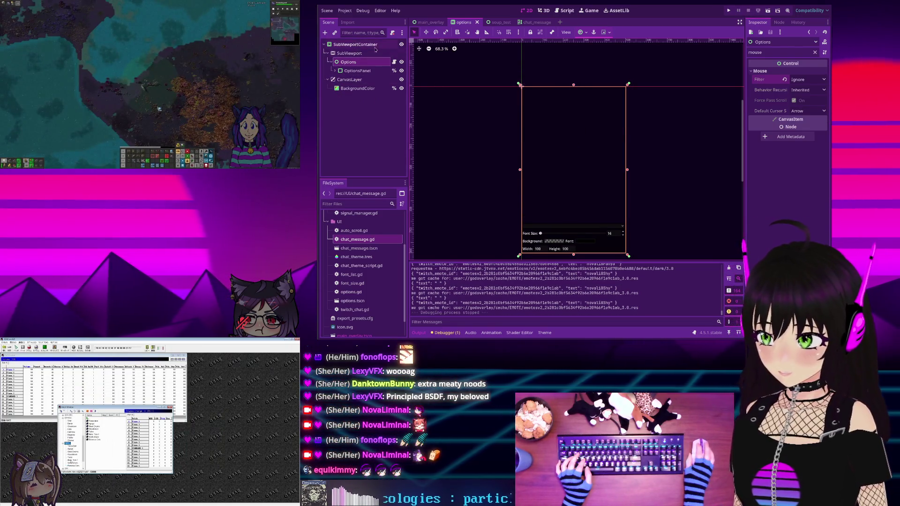
# Set the Options mouse filter back to Stop and the SubViewportContainer's filter to Pass
pyautogui.click(784, 79)
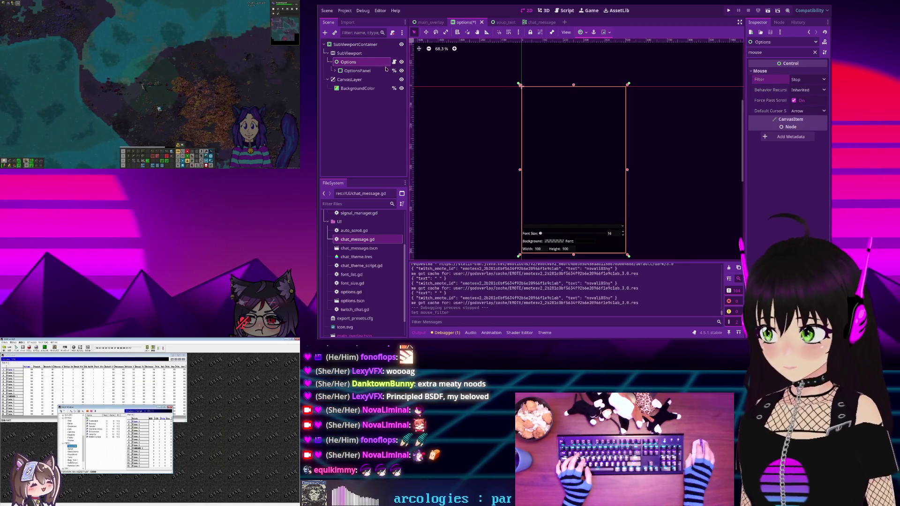
pyautogui.click(355, 44)
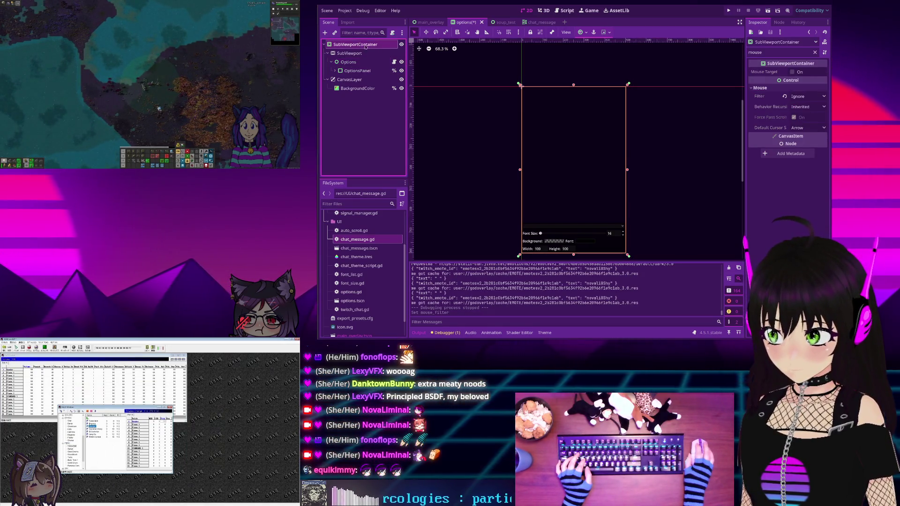
pyautogui.click(784, 97)
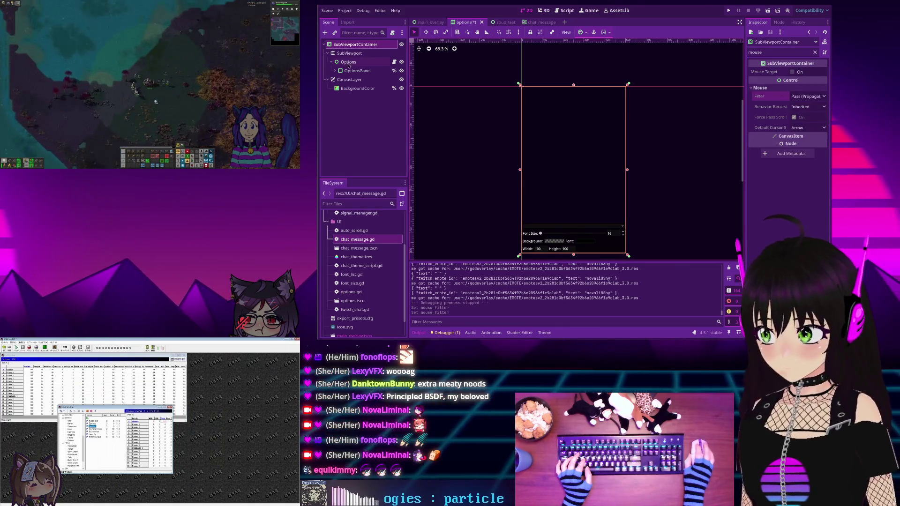
# Re-pick the Options node's mouse filter, check OptionsPanel, and run the project to test
pyautogui.click(351, 63)
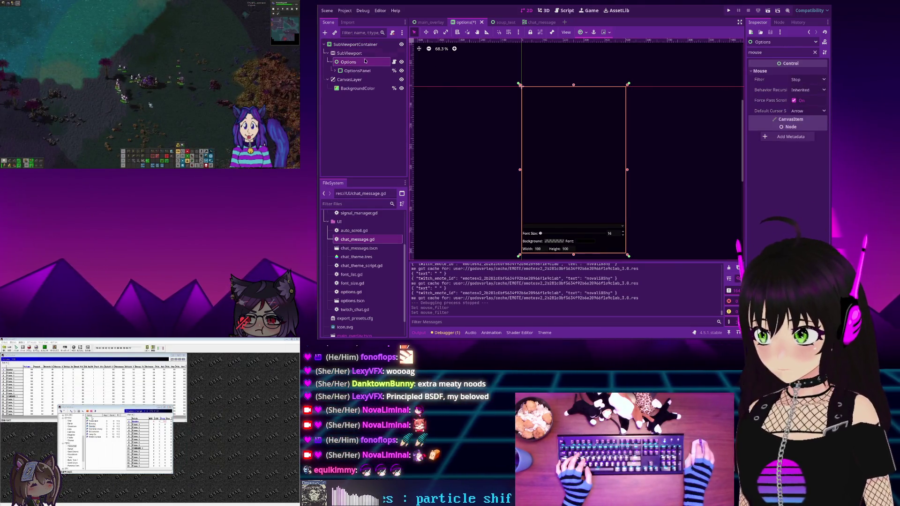
pyautogui.click(806, 79)
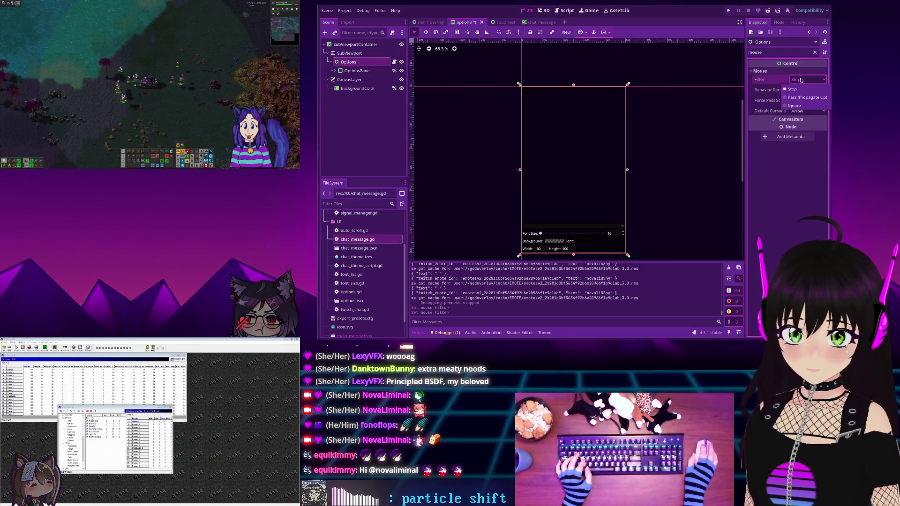
pyautogui.click(792, 102)
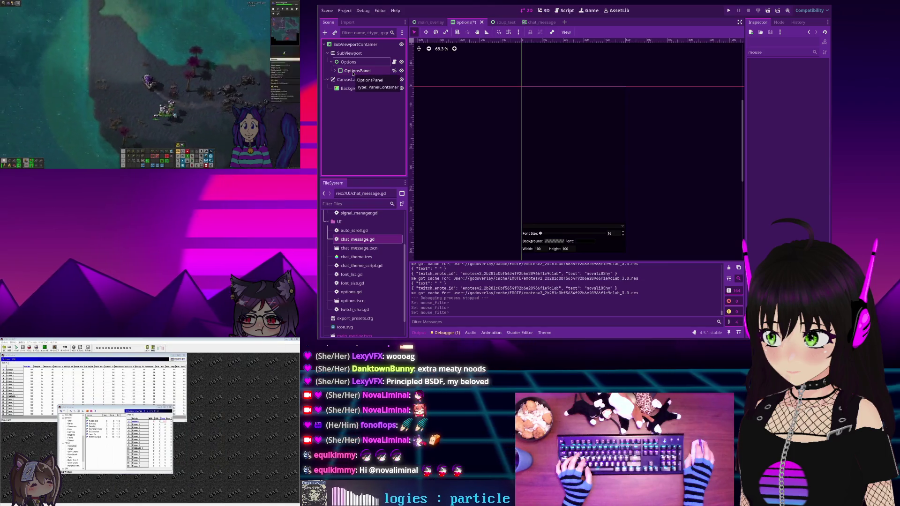
pyautogui.click(352, 70)
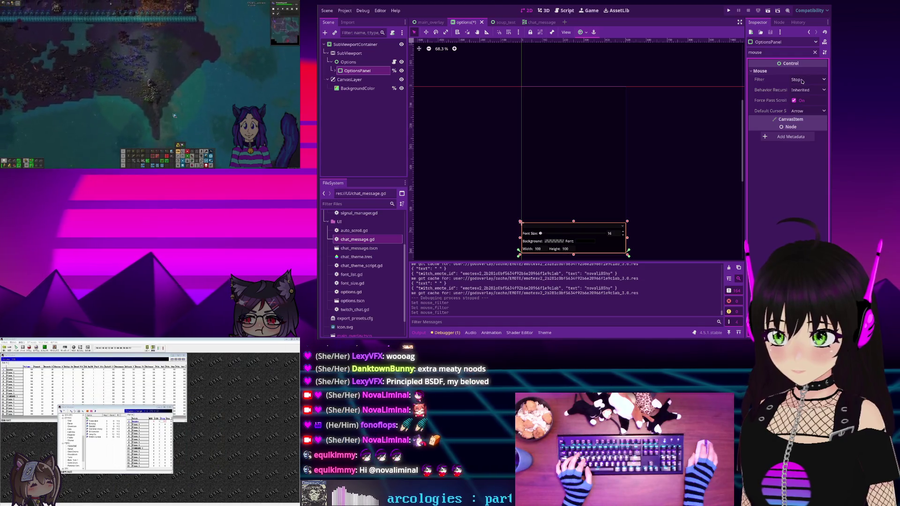
pyautogui.click(728, 11)
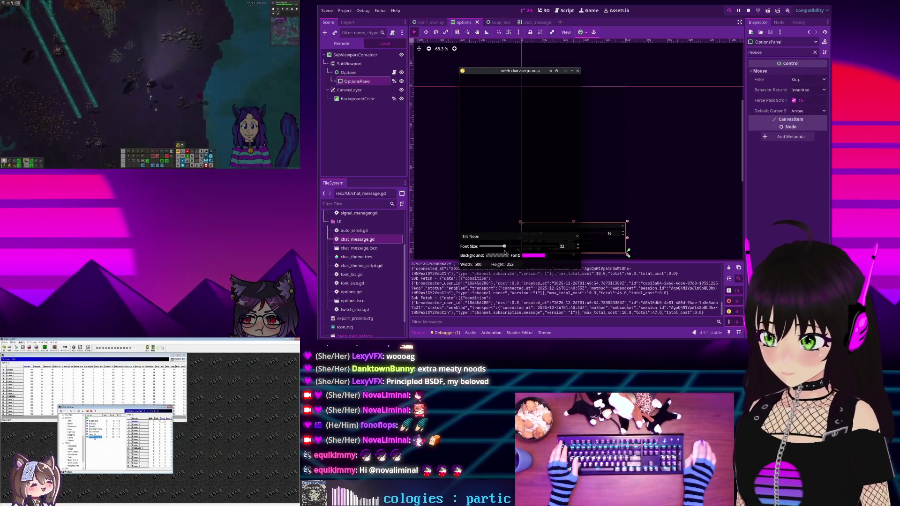
# Shrink the test chat window to 150 high, bring up its options overlay, then stop the run
pyautogui.moveTo(510, 270); pyautogui.dragTo(503, 121)
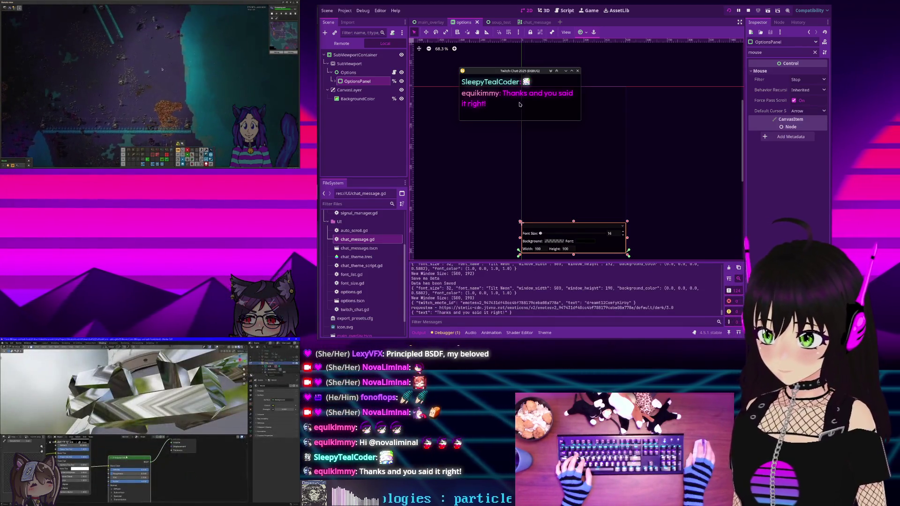
pyautogui.moveTo(512, 121); pyautogui.dragTo(514, 101)
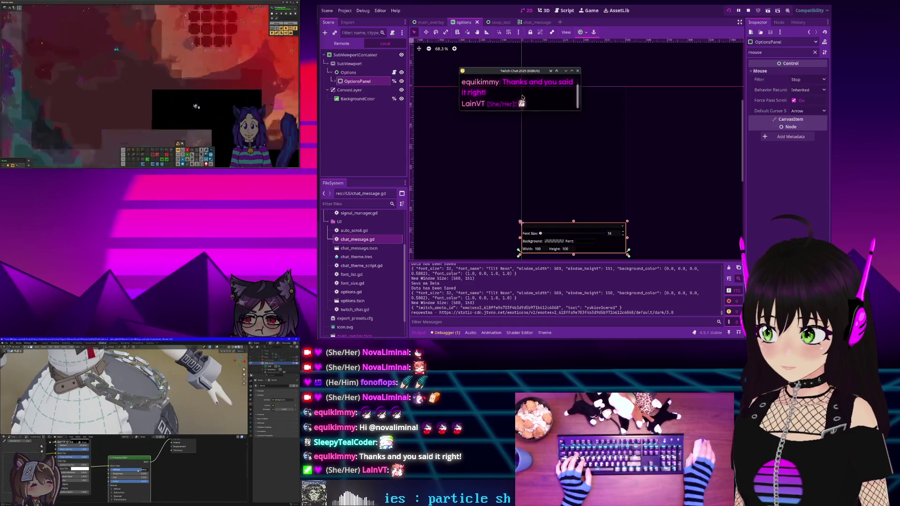
pyautogui.click(519, 94)
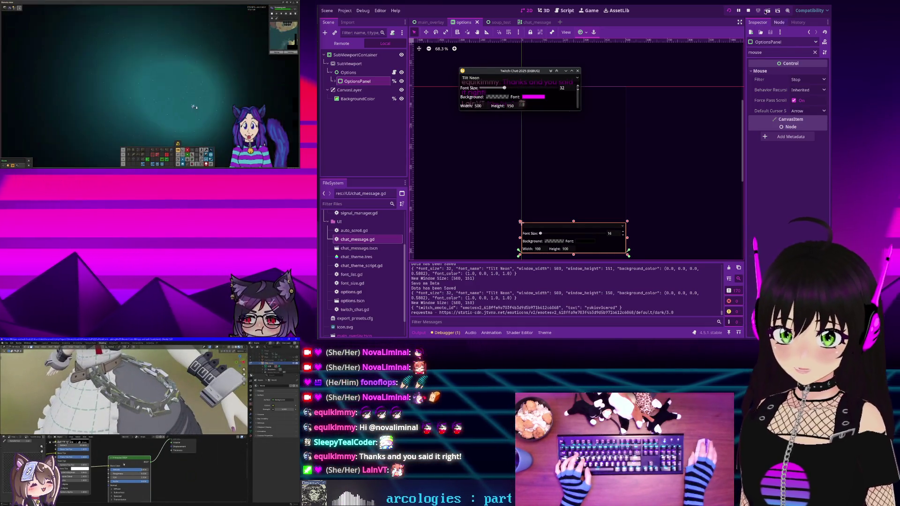
pyautogui.click(577, 71)
pyautogui.click(356, 62)
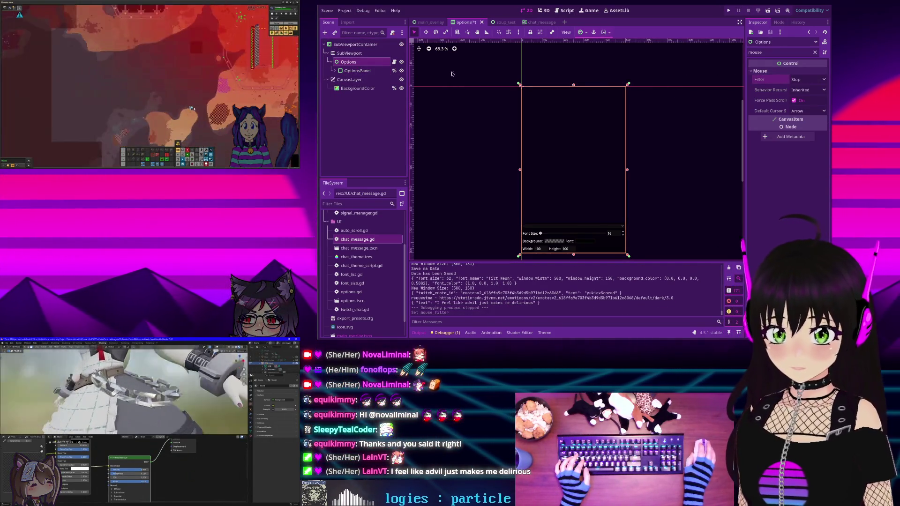
# Run and stop the overlay again, then expand OptionsPanel and select its VBox child
pyautogui.click(729, 10)
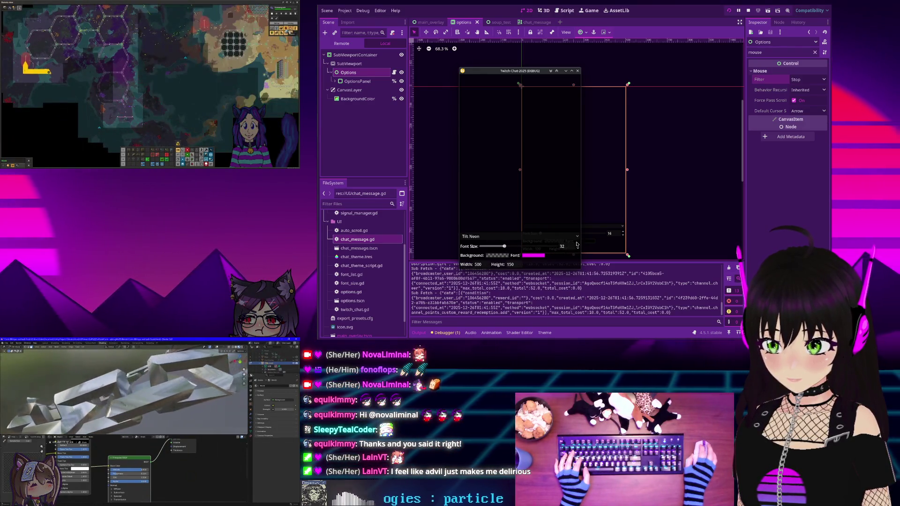
pyautogui.click(748, 11)
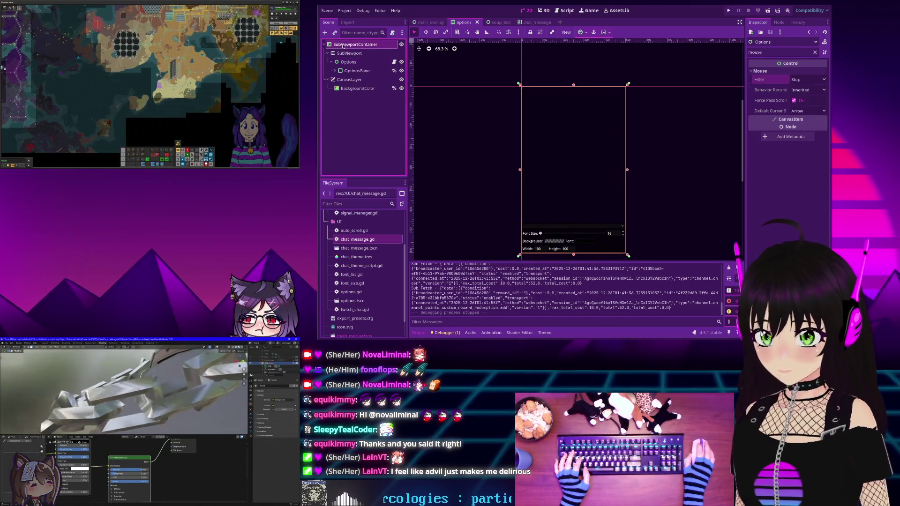
pyautogui.click(364, 70)
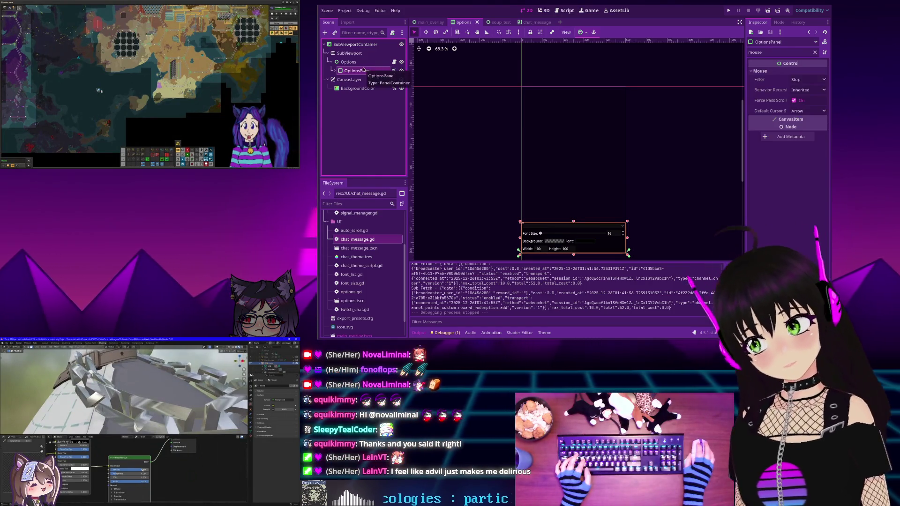
pyautogui.click(356, 62)
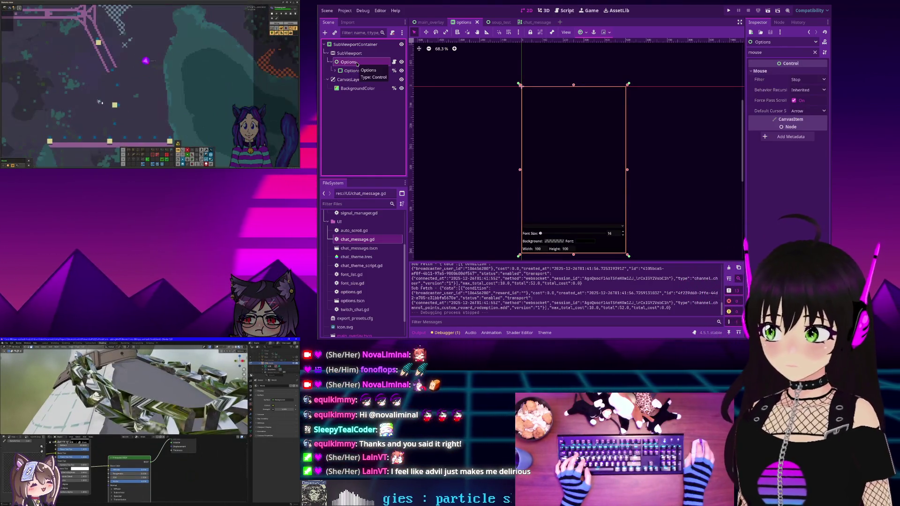
pyautogui.click(334, 70)
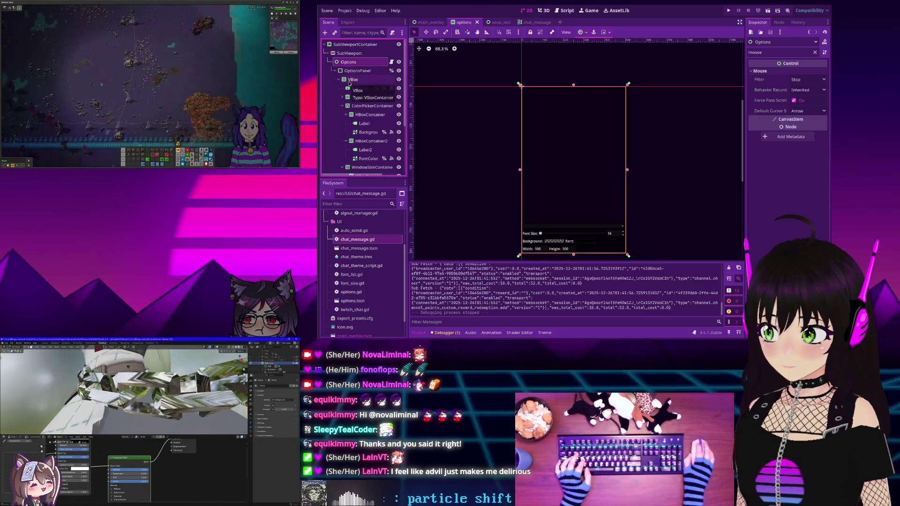
pyautogui.click(350, 79)
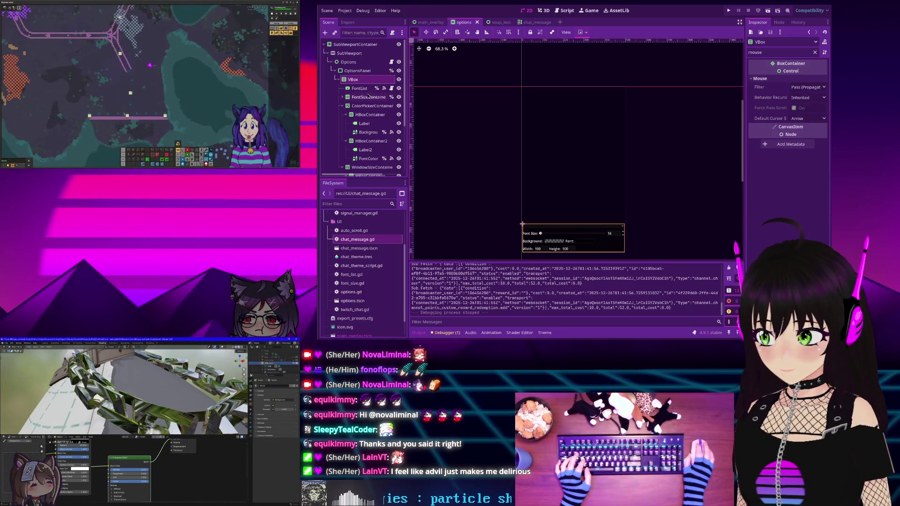
# Run another overlay test, stop it, and inspect the Options node's Mouse Filter, still Stop
pyautogui.click(353, 45)
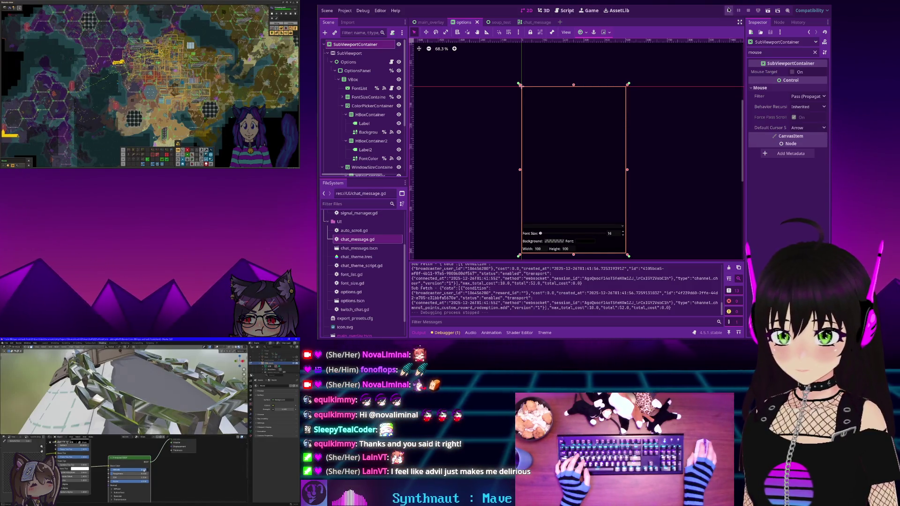
pyautogui.click(729, 10)
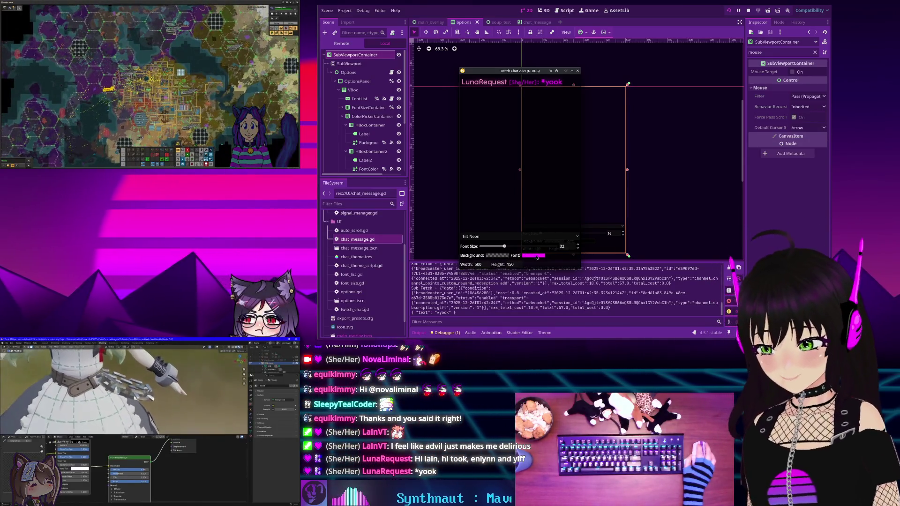
pyautogui.click(577, 71)
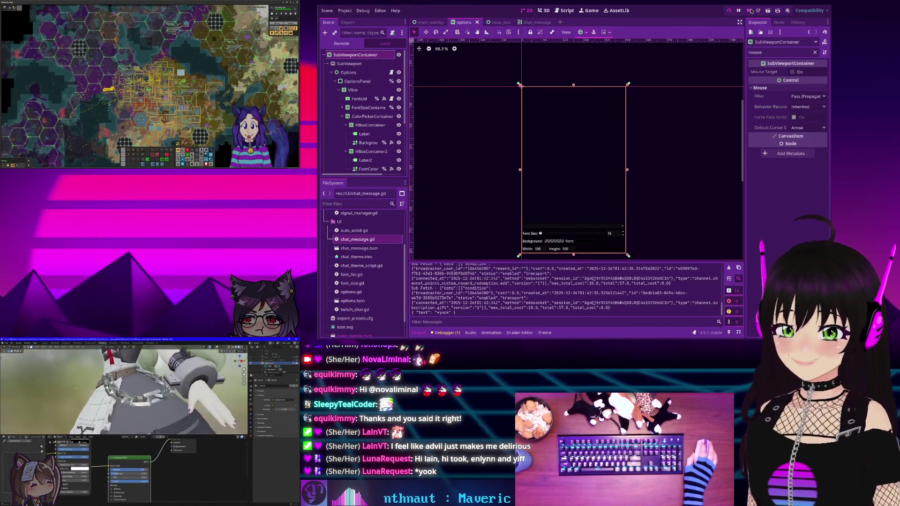
pyautogui.scroll(-1, 363, 97)
pyautogui.click(348, 62)
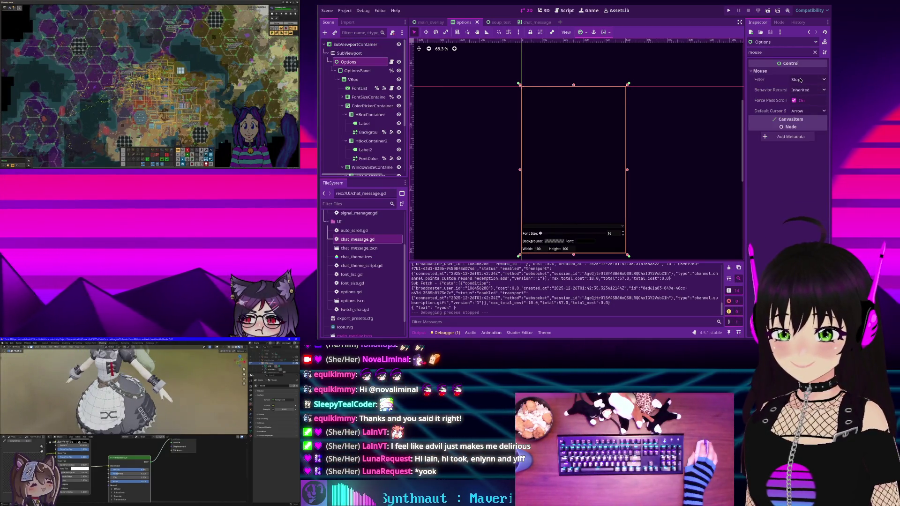
pyautogui.moveTo(774, 81)
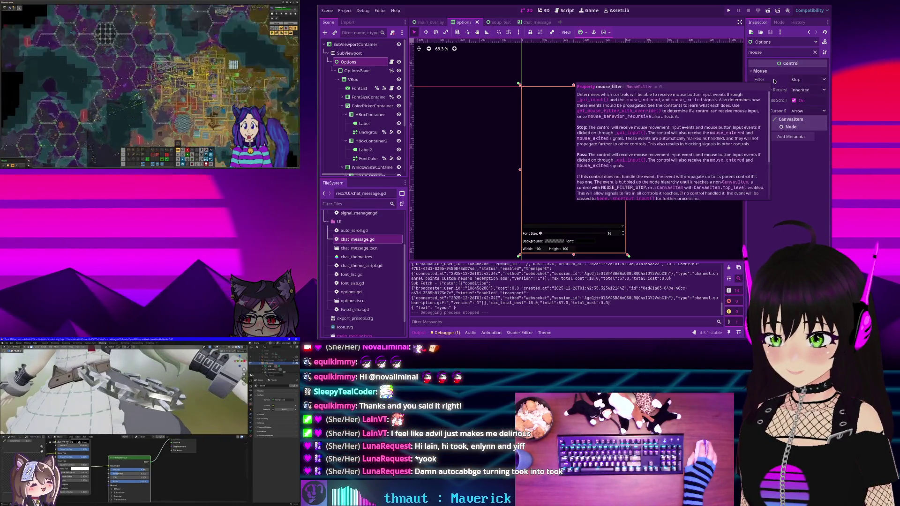
# Save main_overlay, test-run it with chat font size lowered to 30, then open twitch_chat.gd
pyautogui.click(430, 22)
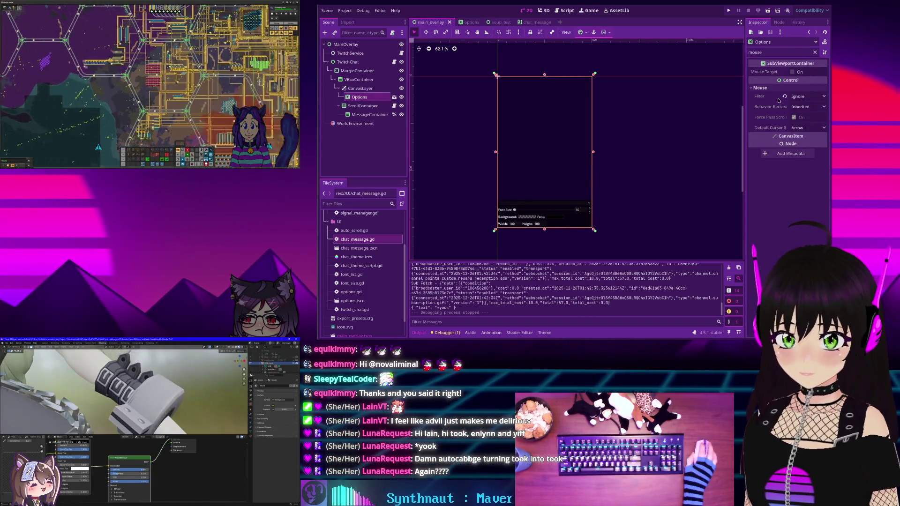
pyautogui.hotkey('ctrl', 's')
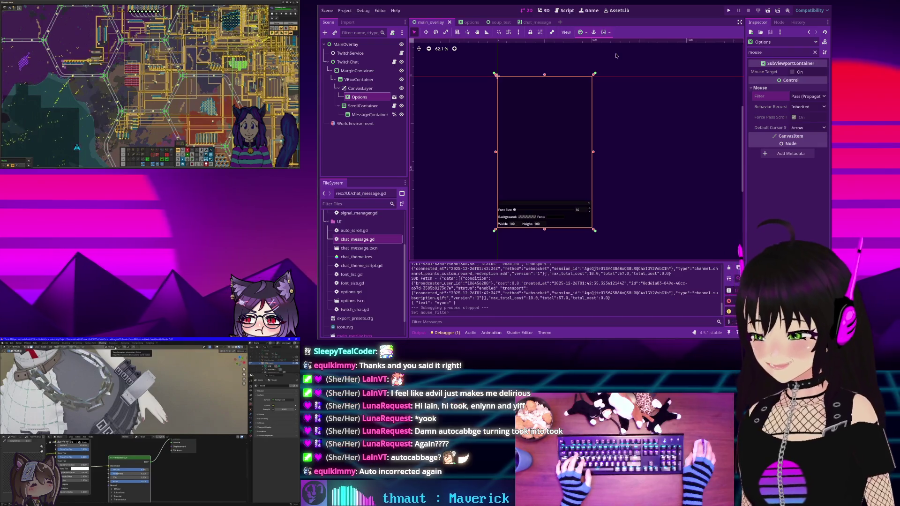
pyautogui.click(728, 10)
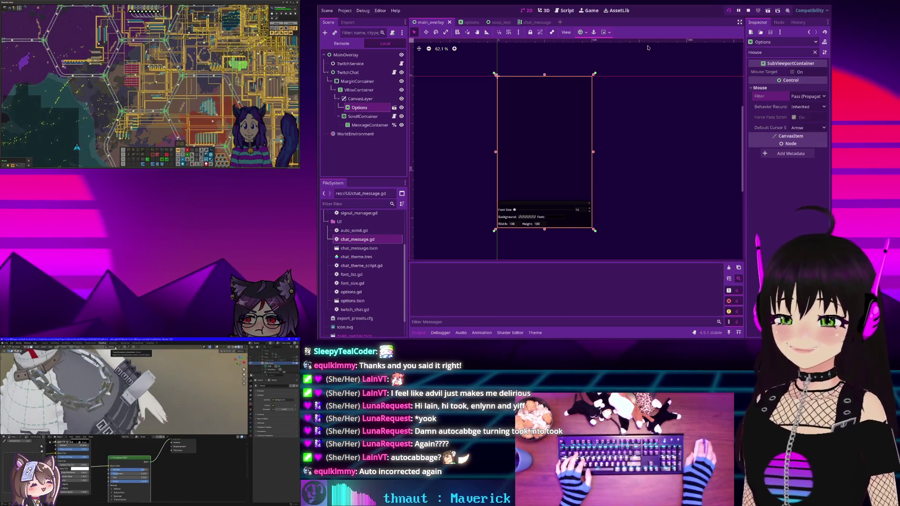
pyautogui.moveTo(506, 247)
pyautogui.mouseDown()
pyautogui.moveTo(528, 95)
pyautogui.moveTo(528, 118)
pyautogui.mouseUp()
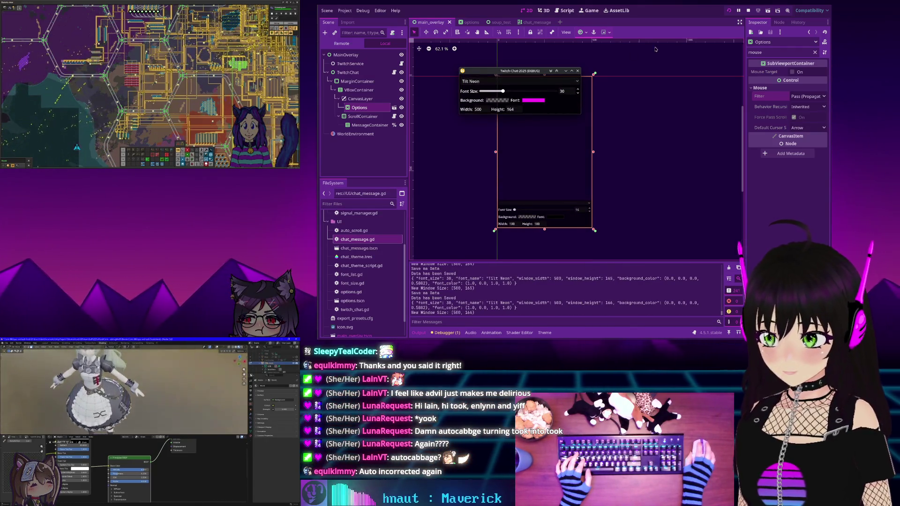
pyautogui.click(748, 10)
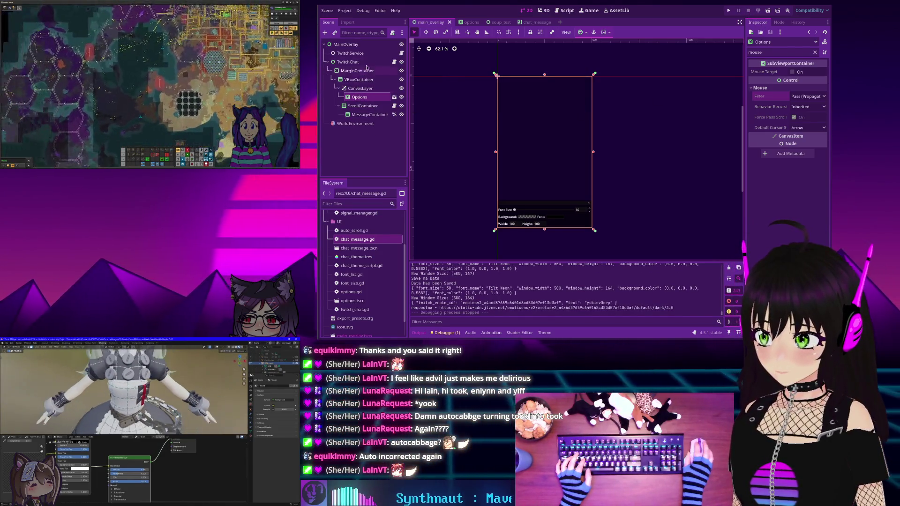
pyautogui.click(394, 62)
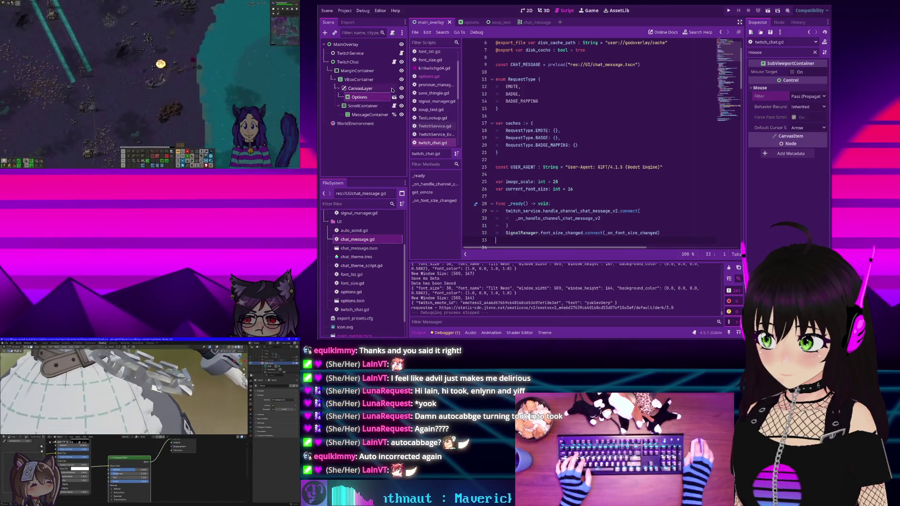
# Search the project for 'visible', open the match in options.gd, then switch to the options scene
pyautogui.click(594, 125)
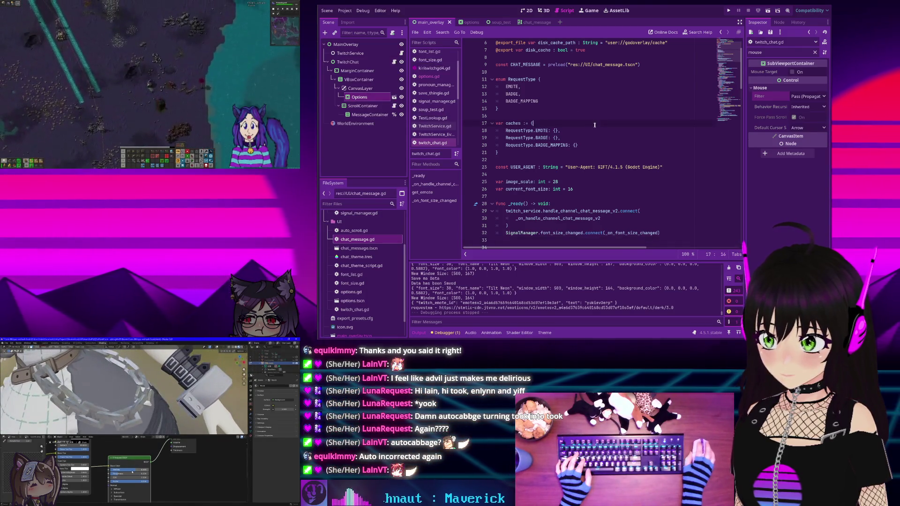
pyautogui.hotkey('ctrl', 'shift', 'f')
pyautogui.write('visible')
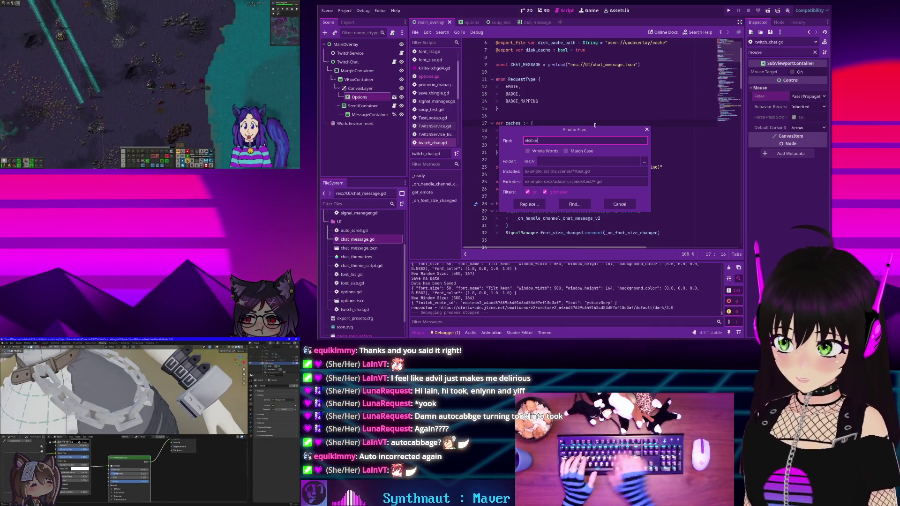
pyautogui.press('Return')
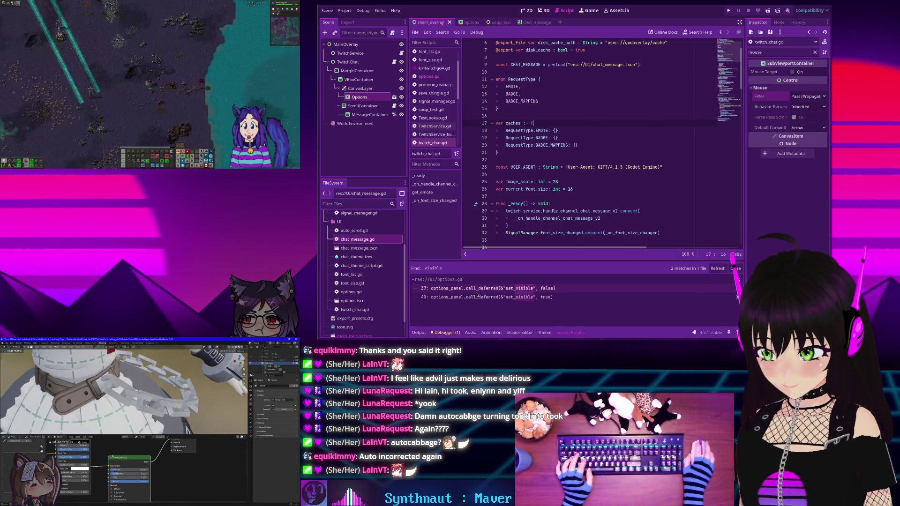
pyautogui.click(476, 289)
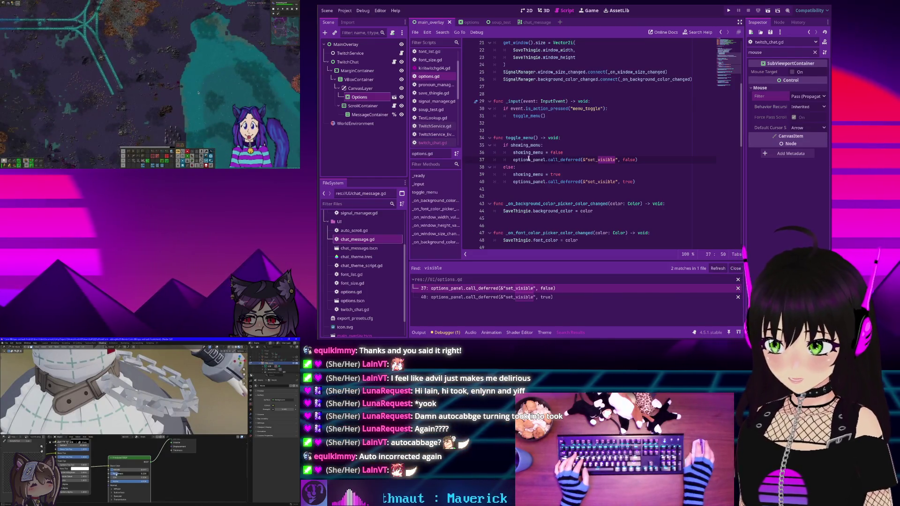
pyautogui.click(528, 159)
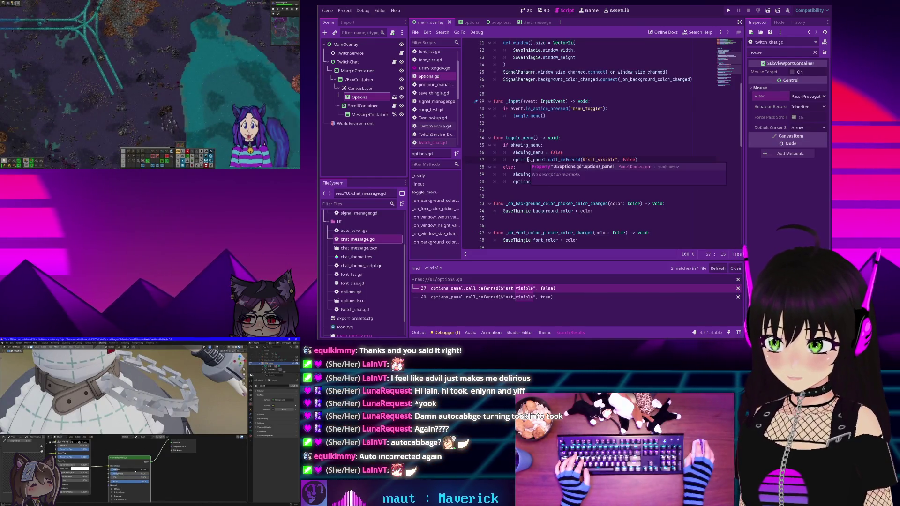
pyautogui.click(471, 25)
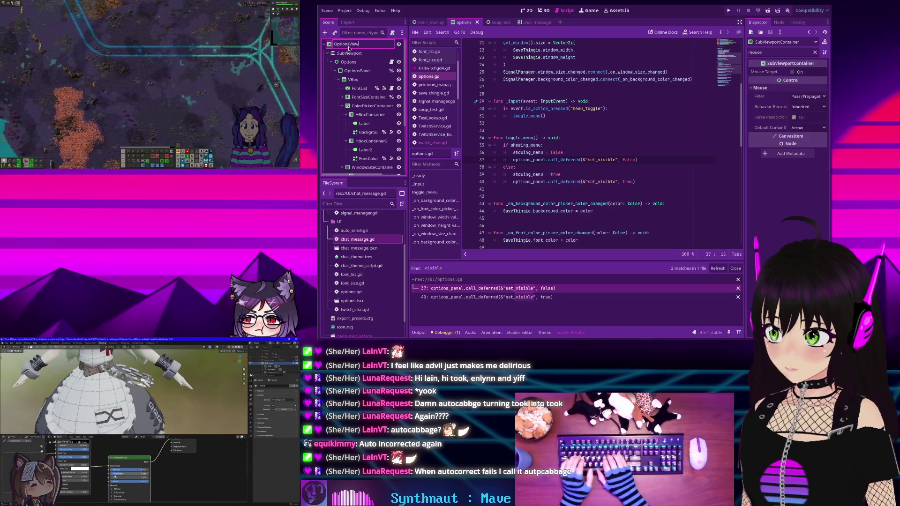
# Rename the root node to OptionsSubviewport, reference it in the options script, and save the script
pyautogui.press('BackSpace')
pyautogui.press('BackSpace')
pyautogui.press('BackSpace')
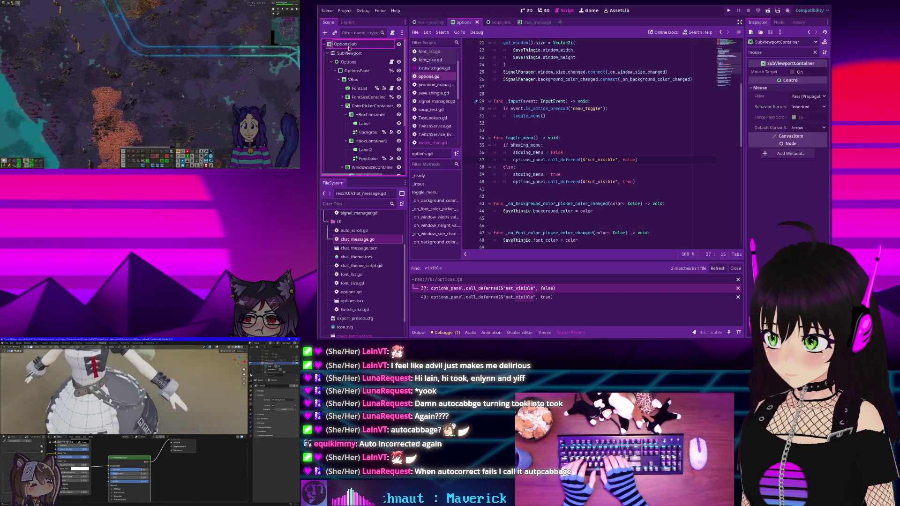
pyautogui.press('Return')
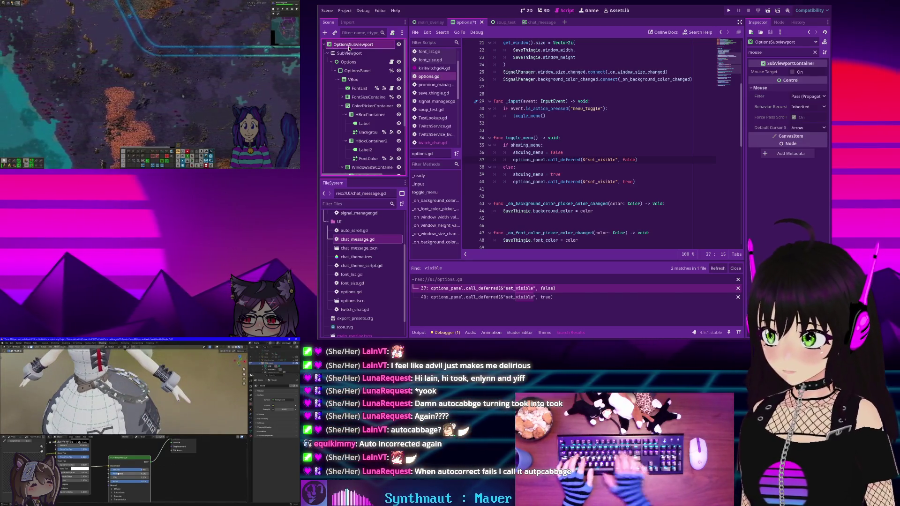
pyautogui.scroll(5, 571, 105)
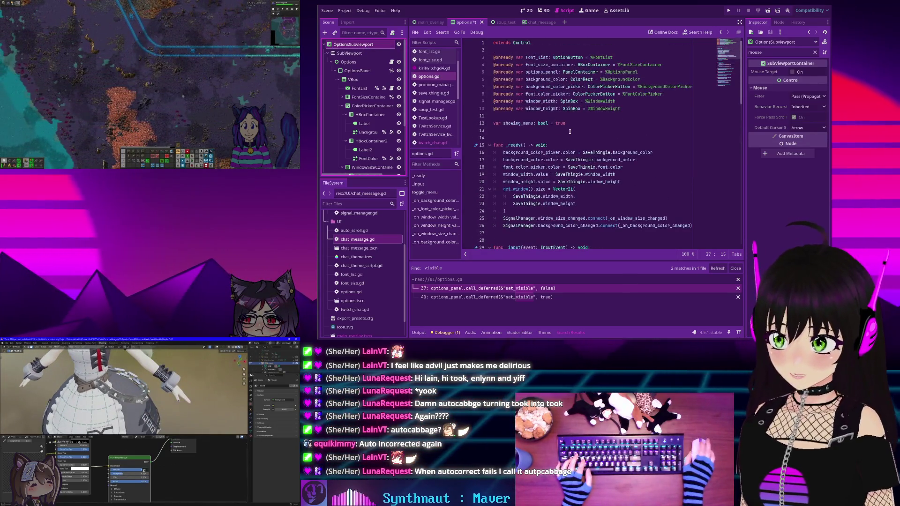
pyautogui.moveTo(353, 44); pyautogui.dragTo(533, 51)
pyautogui.press('Down')
pyautogui.press('Down')
pyautogui.press('Down')
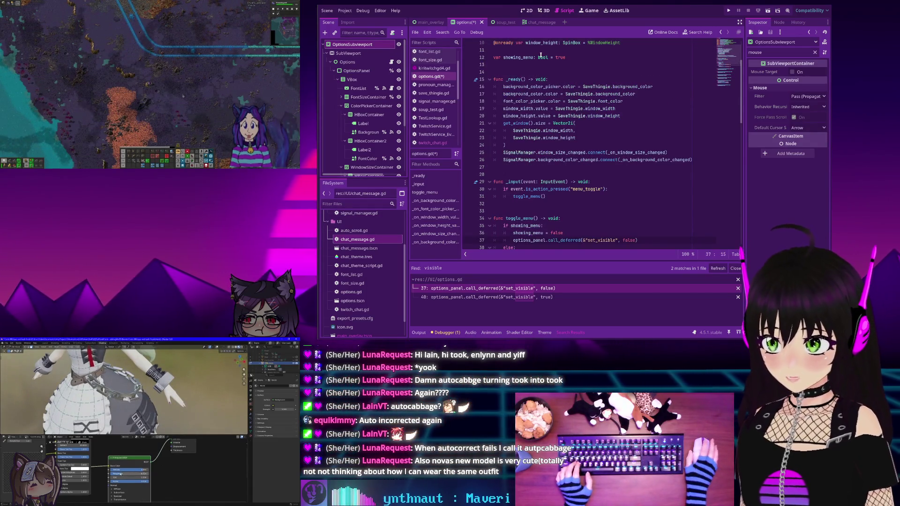
pyautogui.scroll(3, 541, 55)
pyautogui.hotkey('ctrl', 's')
# Open and dismiss the context menus for OptionsSubviewport and SubViewport, reselecting OptionsSubviewport
pyautogui.rightClick(352, 47)
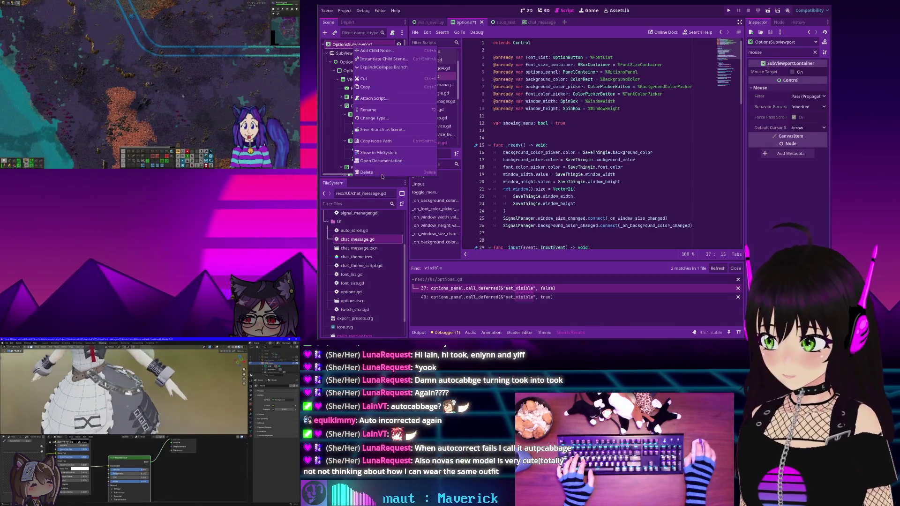
pyautogui.press('Escape')
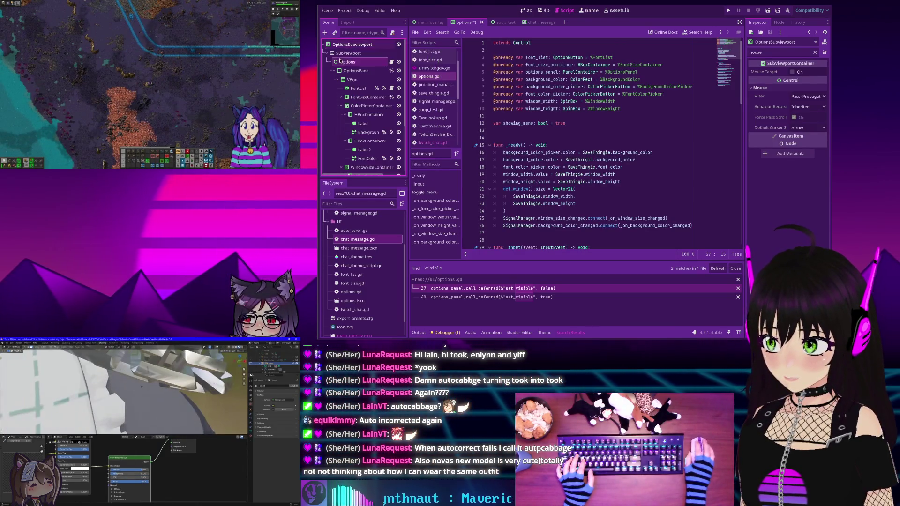
pyautogui.rightClick(342, 48)
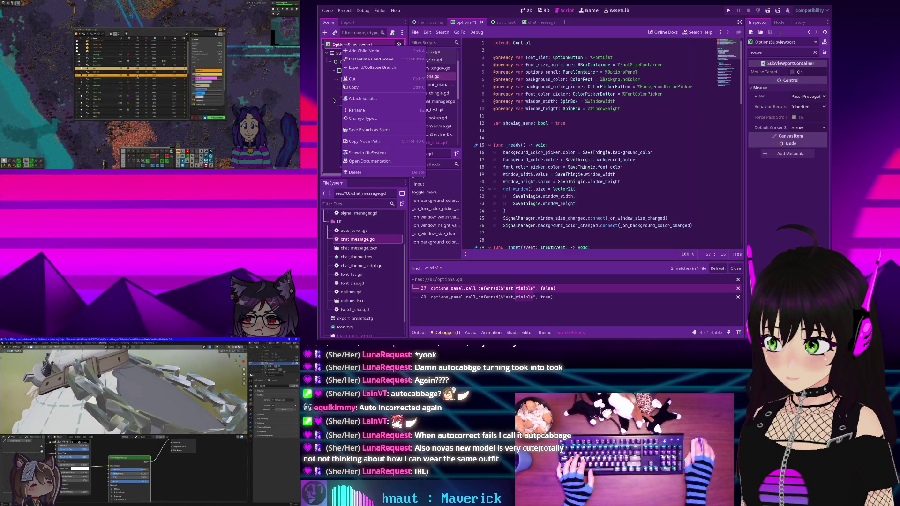
pyautogui.press('Escape')
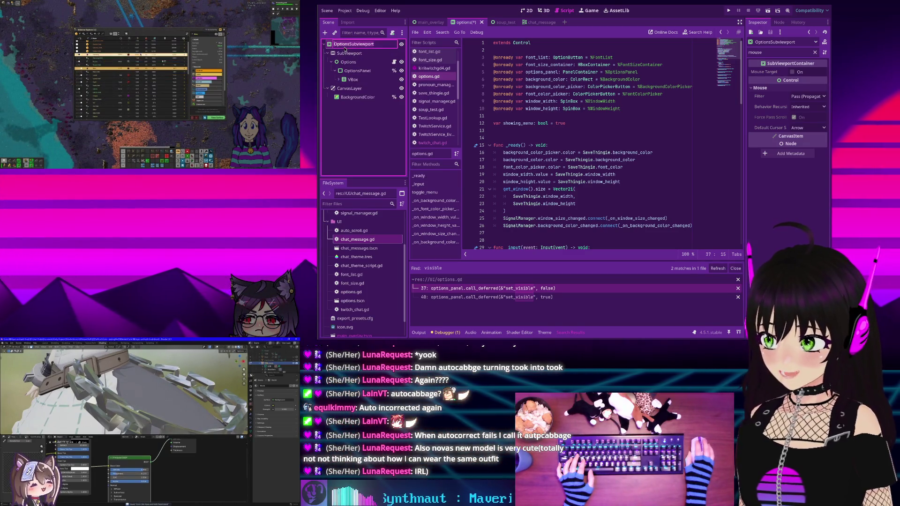
pyautogui.rightClick(345, 53)
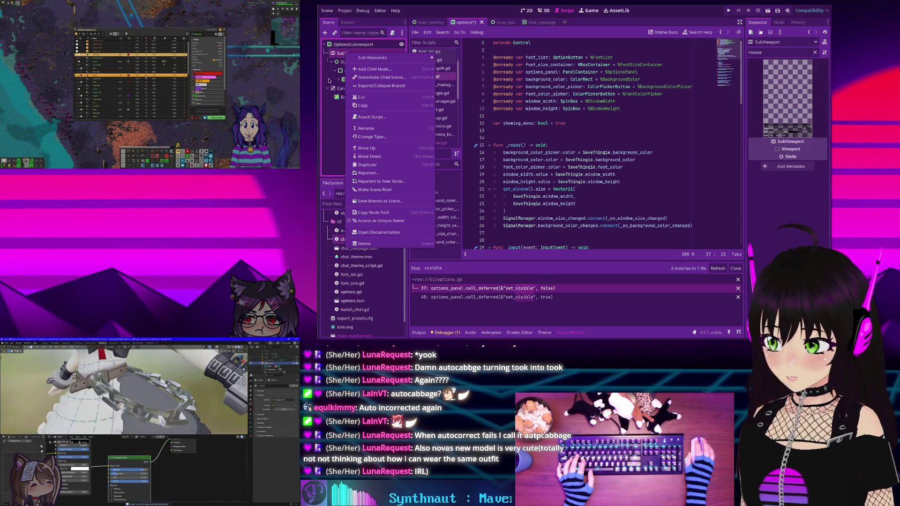
pyautogui.click(344, 47)
pyautogui.click(344, 47)
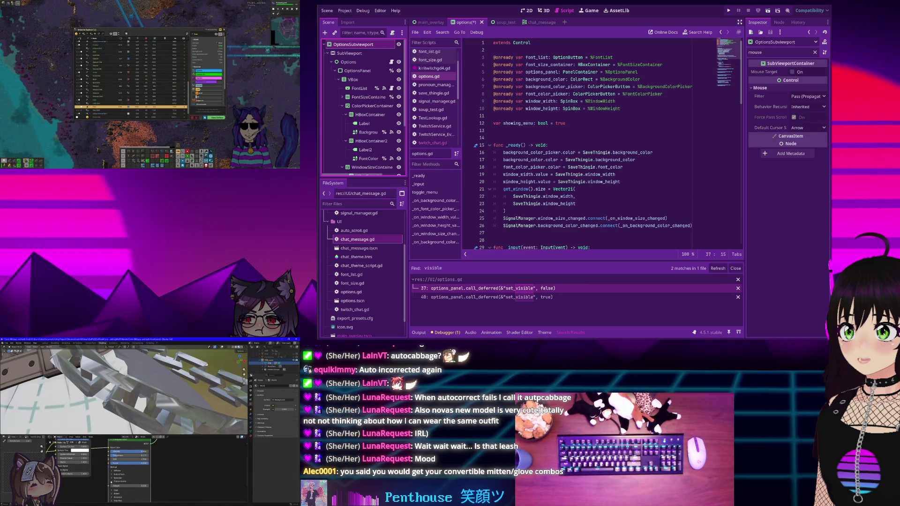
pyautogui.moveTo(120, 486); pyautogui.dragTo(138, 486)
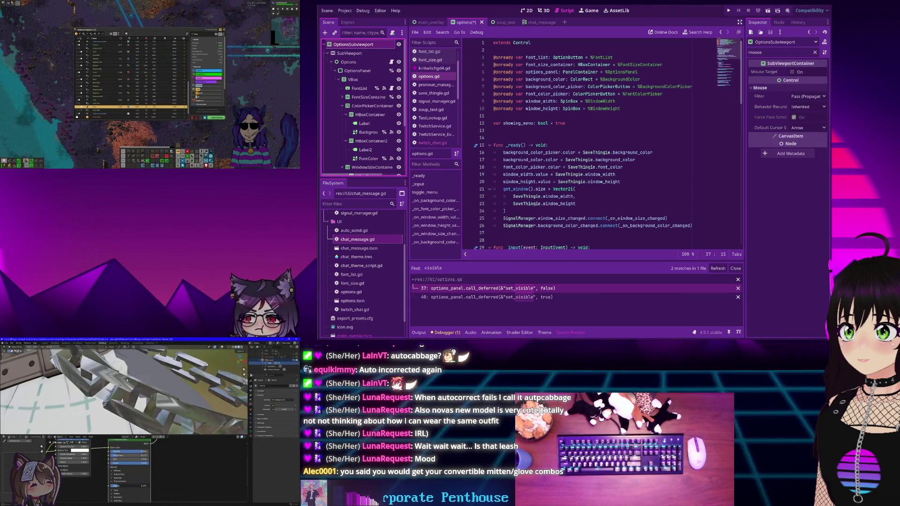
pyautogui.hotkey('ctrl', 'z')
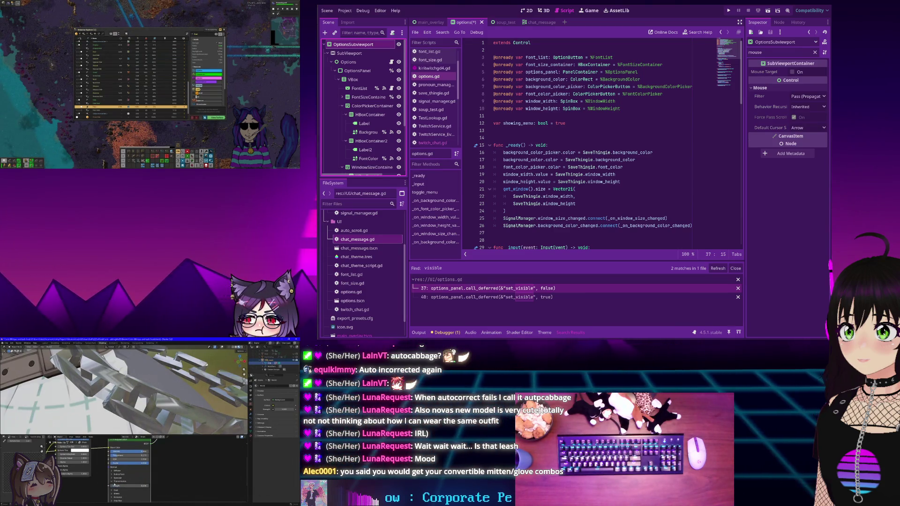
pyautogui.click(115, 478)
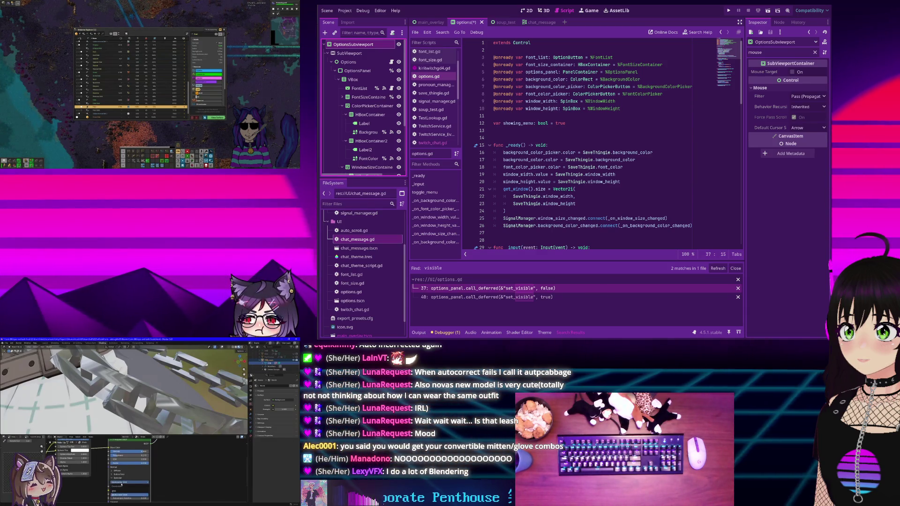
pyautogui.scroll(-2, 121, 484)
pyautogui.scroll(-2, 121, 483)
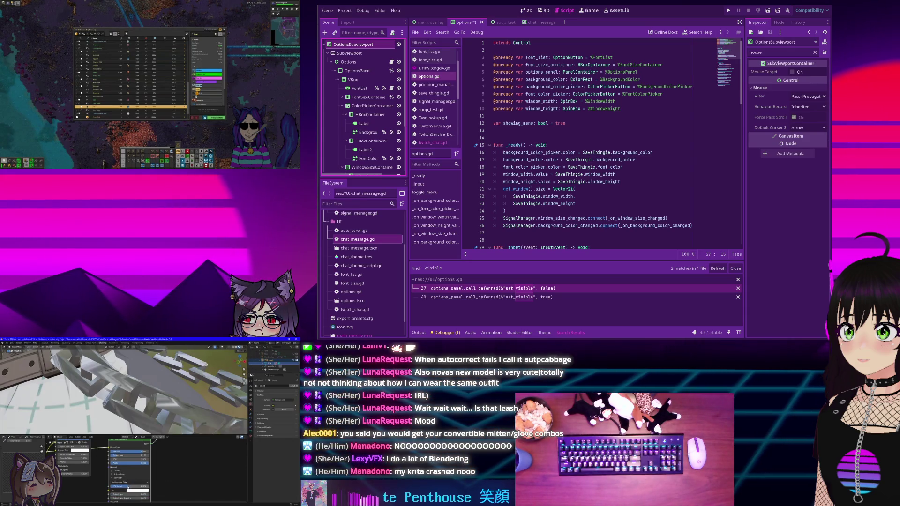
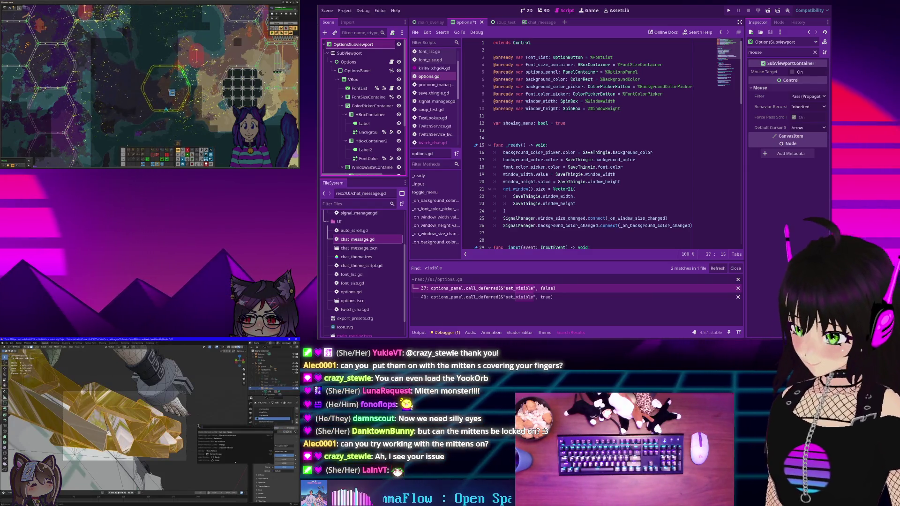
# Review the set_visible matches on lines 37 and 40 of options.gd
pyautogui.rightClick(198, 426)
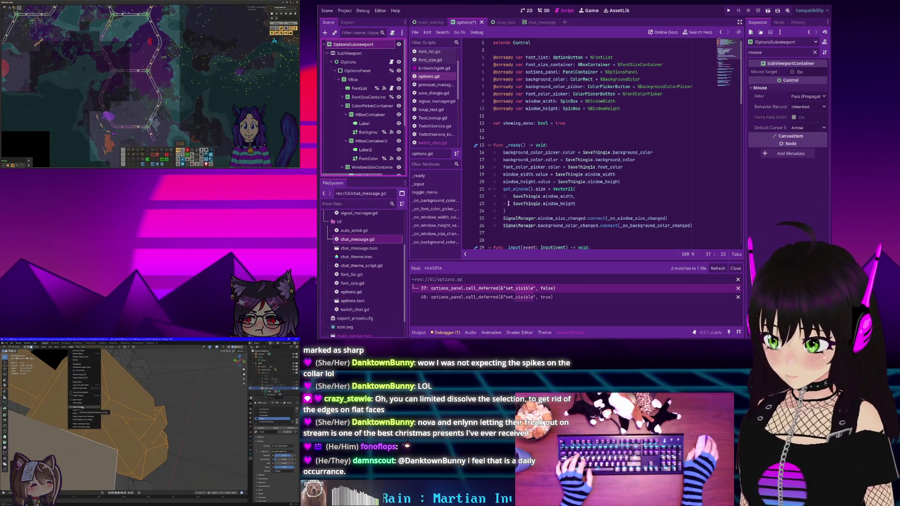
pyautogui.click(499, 294)
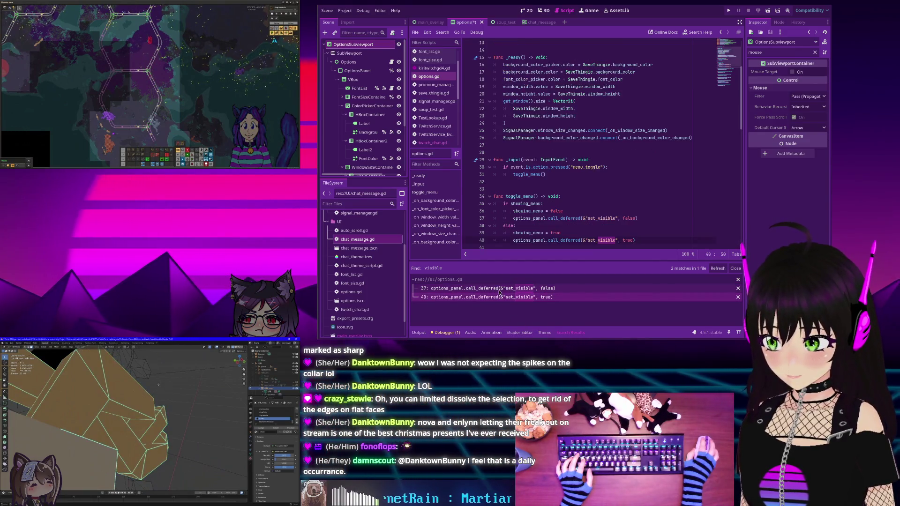
pyautogui.click(499, 289)
pyautogui.scroll(4, 554, 184)
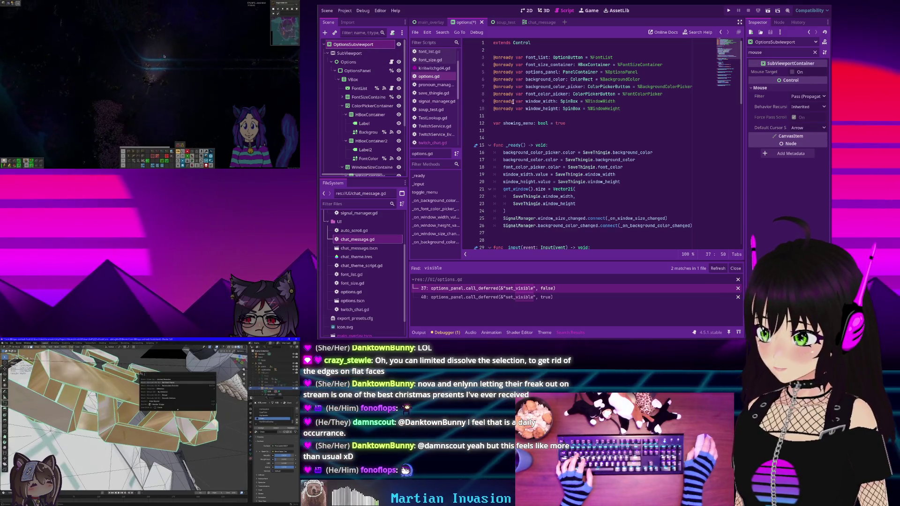
pyautogui.moveTo(512, 102)
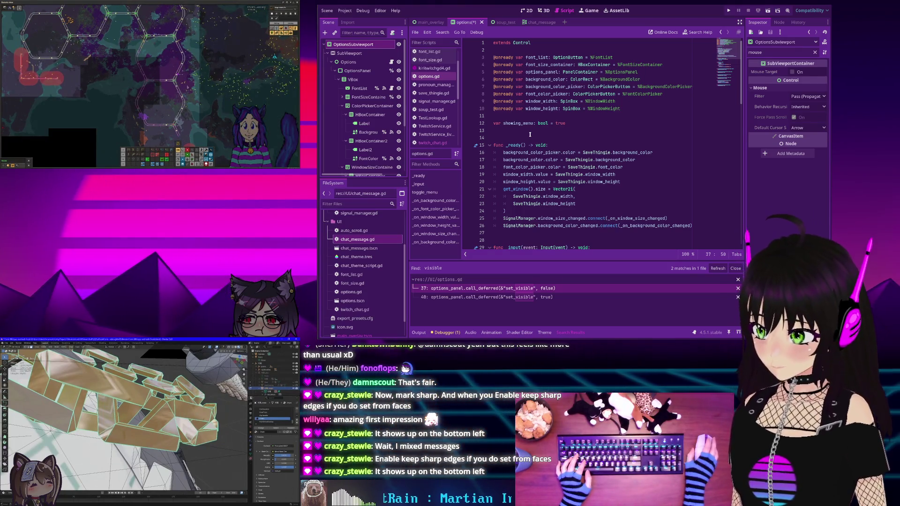
pyautogui.moveTo(542, 122)
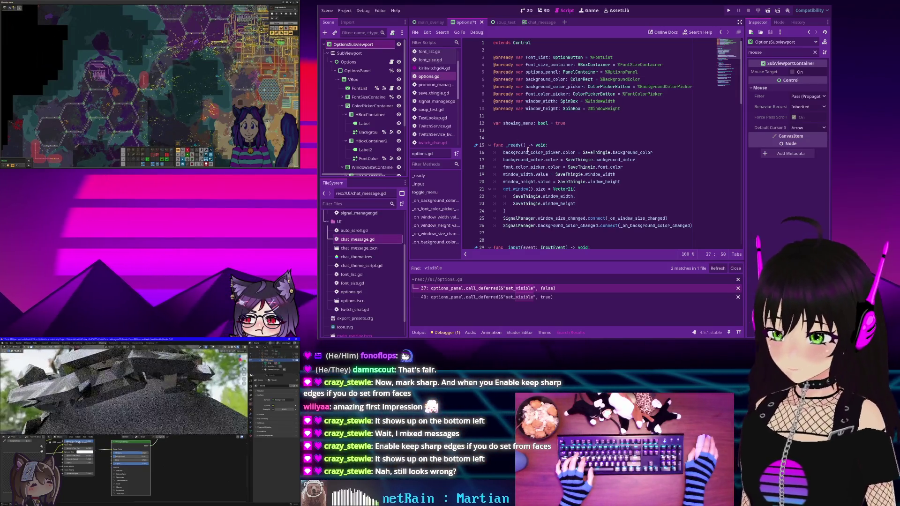
# Inspect the OptionsSubviewport and SubViewport nodes and the FontList script, then revisit line 37 of options.gd
pyautogui.rightClick(356, 47)
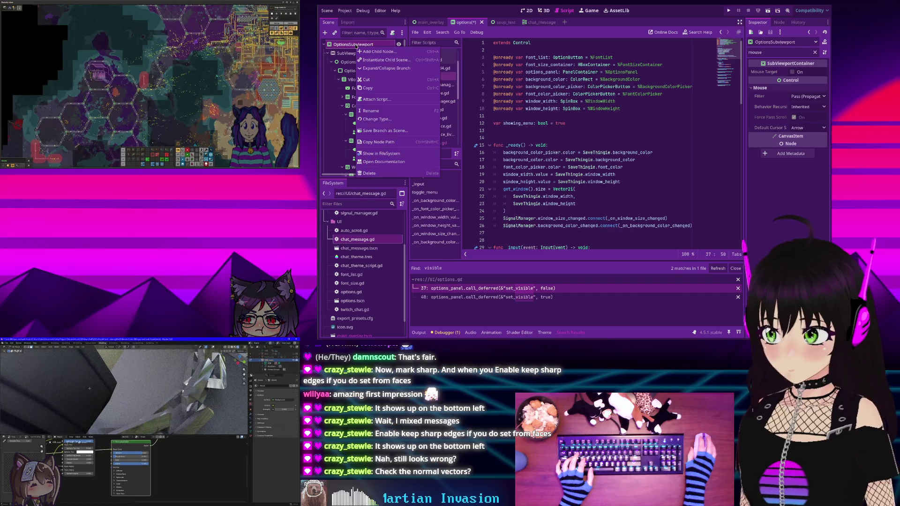
pyautogui.click(520, 50)
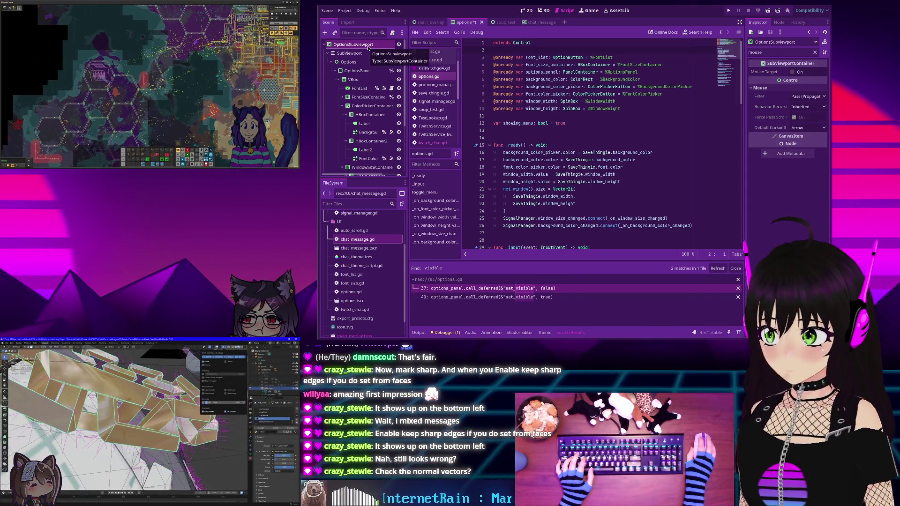
pyautogui.click(354, 53)
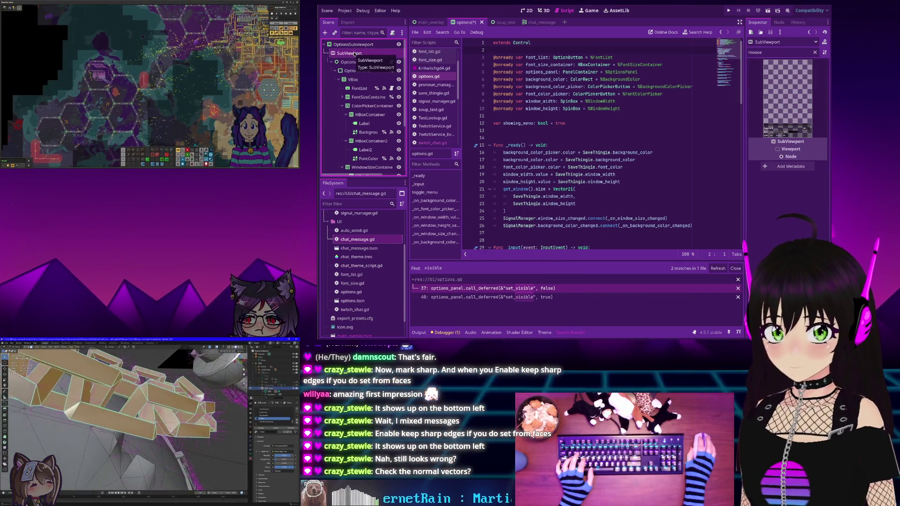
pyautogui.click(353, 45)
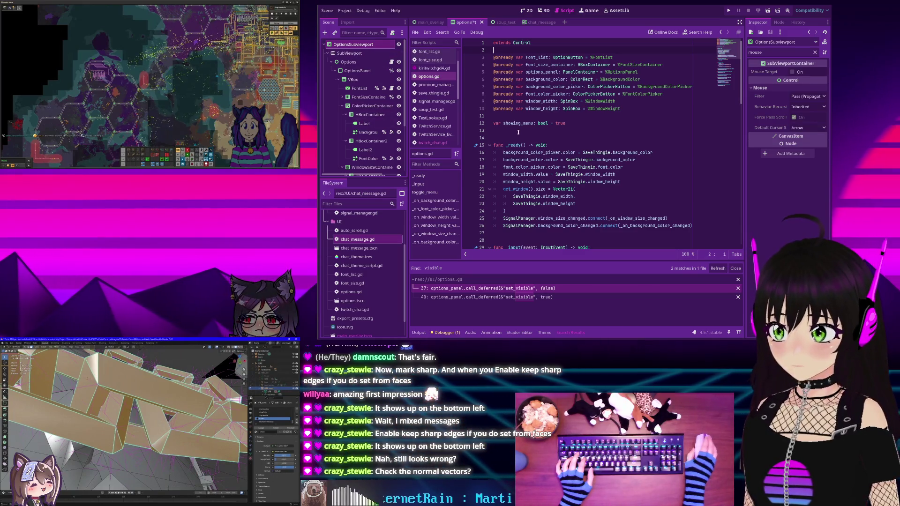
pyautogui.click(384, 88)
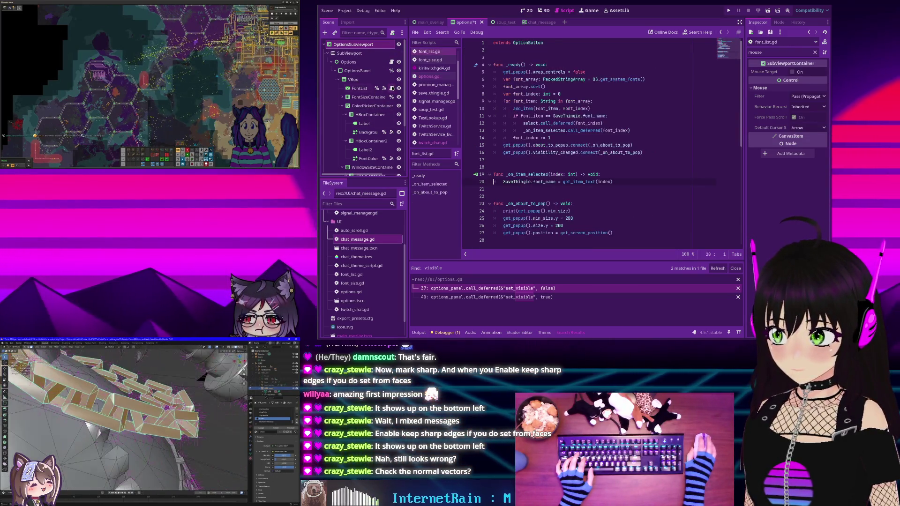
pyautogui.hotkey('alt', 'Left')
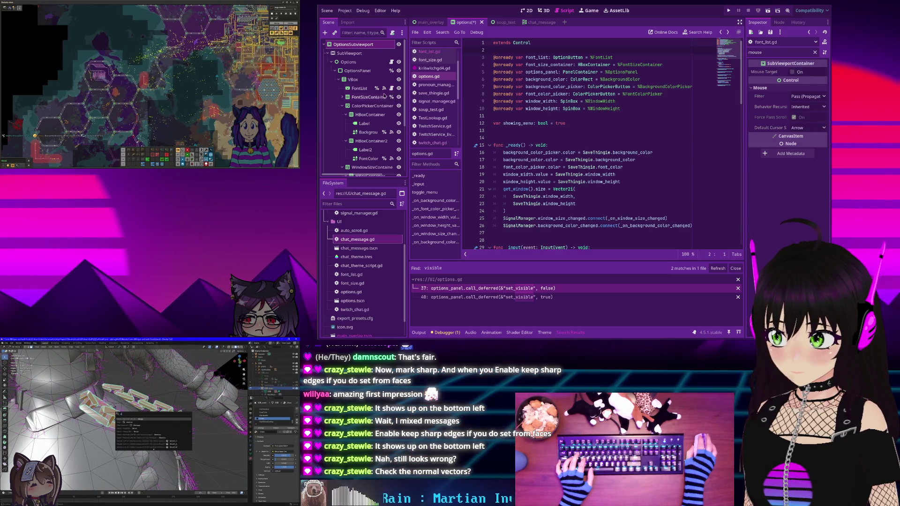
pyautogui.click(468, 288)
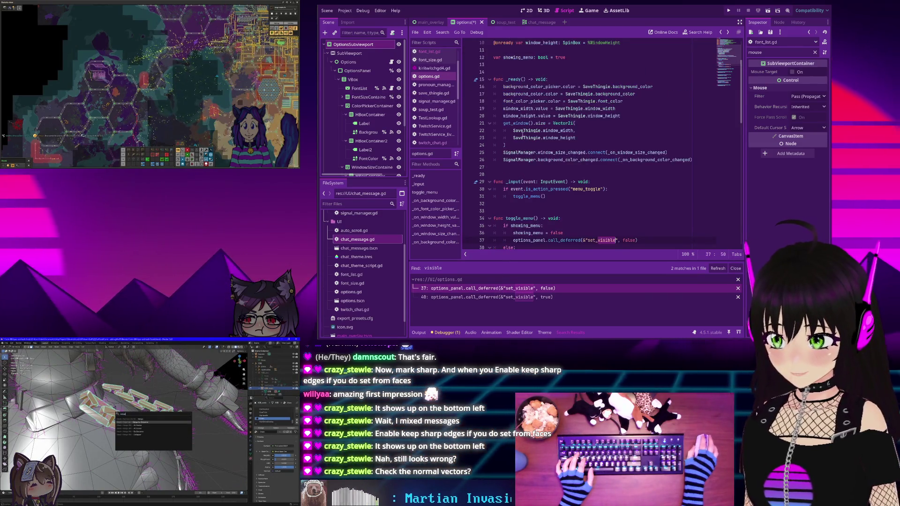
pyautogui.scroll(-1, 529, 149)
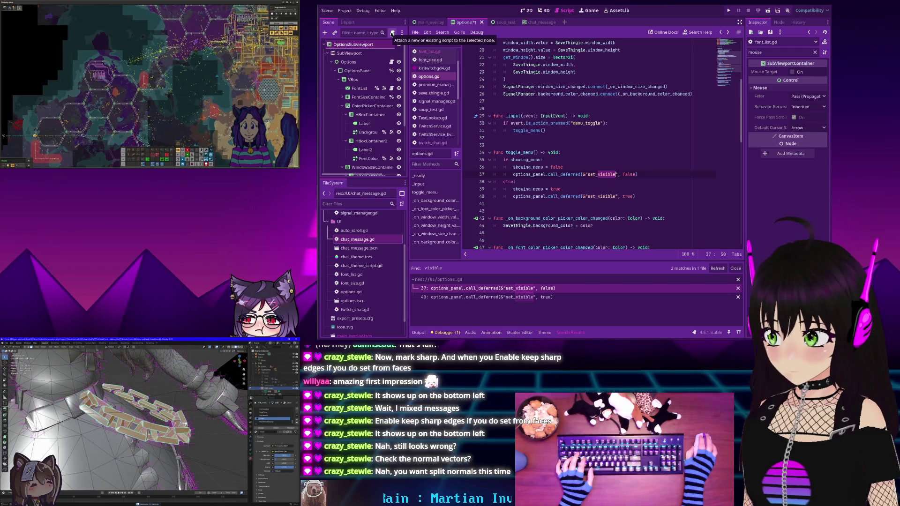
# Attach a new script, res://UI/options_viewport.gd, to OptionsSubviewport and return to options.gd
pyautogui.click(391, 34)
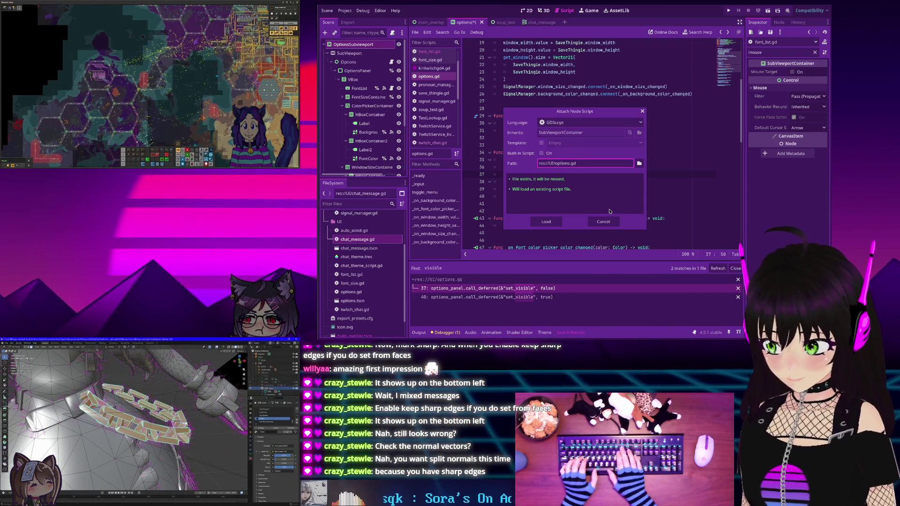
pyautogui.write('_viewport')
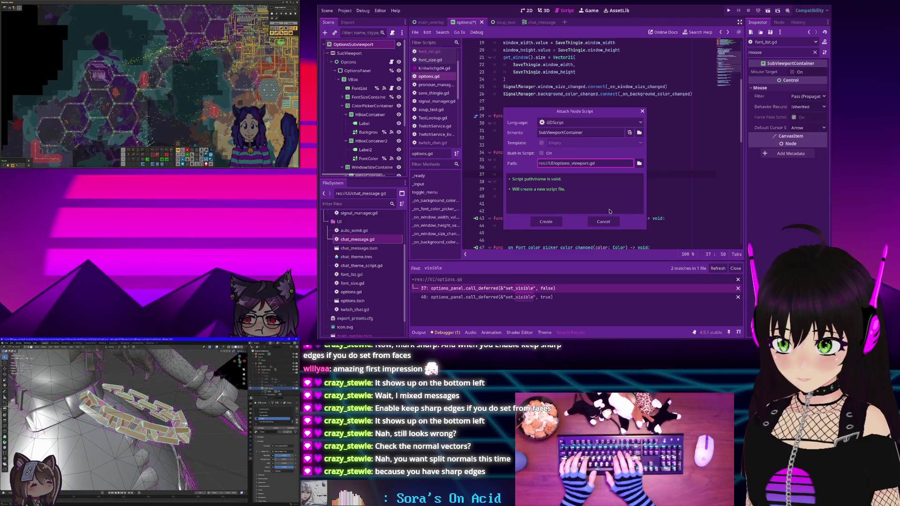
pyautogui.press('Return')
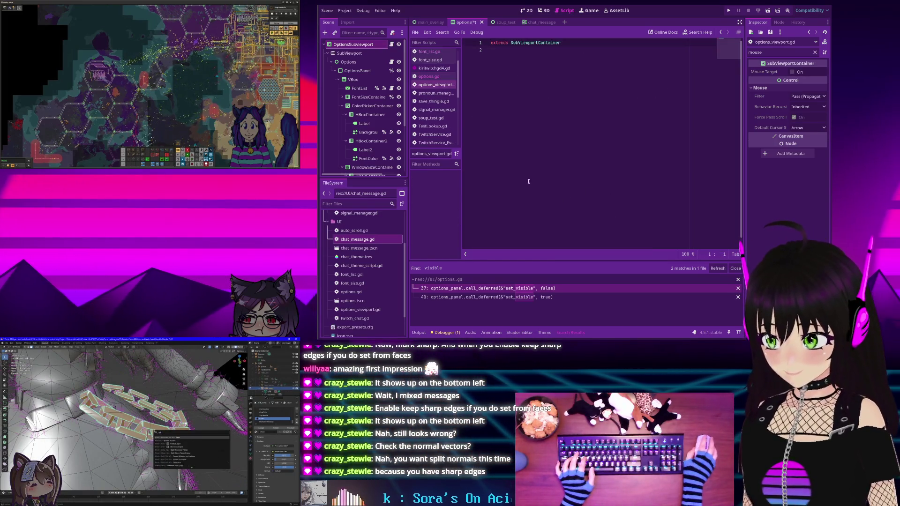
pyautogui.hotkey('alt', 'Left')
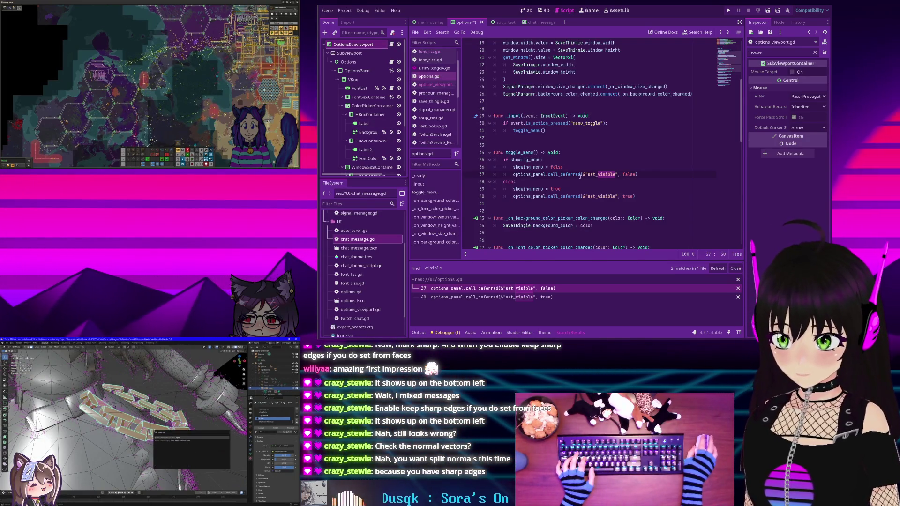
# Select lines 29–40 of options.gd, the _input and toggle_menu functions, to move them into options_viewport.gd
pyautogui.moveTo(639, 196); pyautogui.dragTo(493, 152)
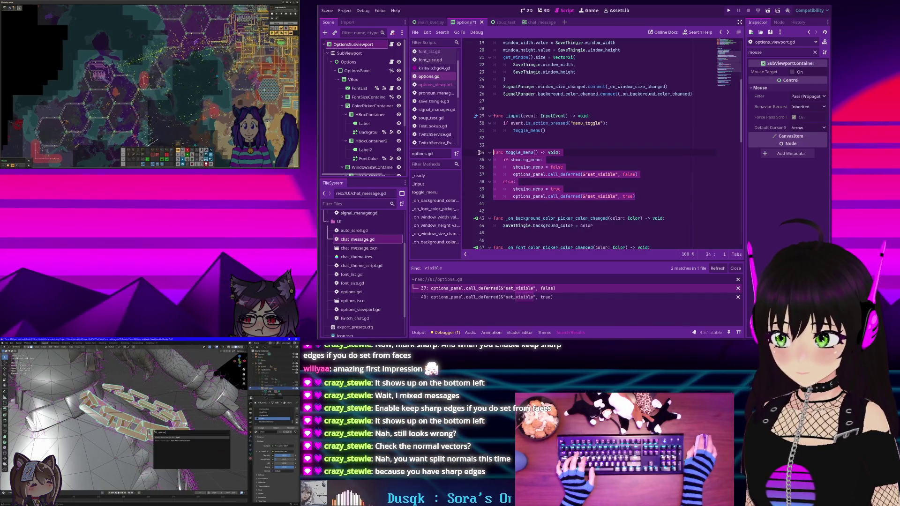
pyautogui.click(529, 152)
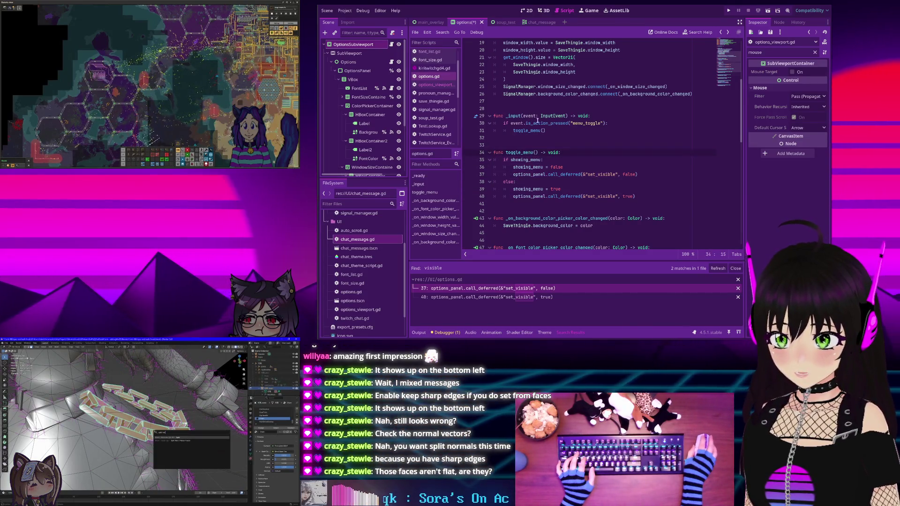
pyautogui.moveTo(633, 196)
pyautogui.mouseDown()
pyautogui.moveTo(516, 193)
pyautogui.moveTo(460, 114)
pyautogui.mouseUp()
pyautogui.hotkey('ctrl', 'c')
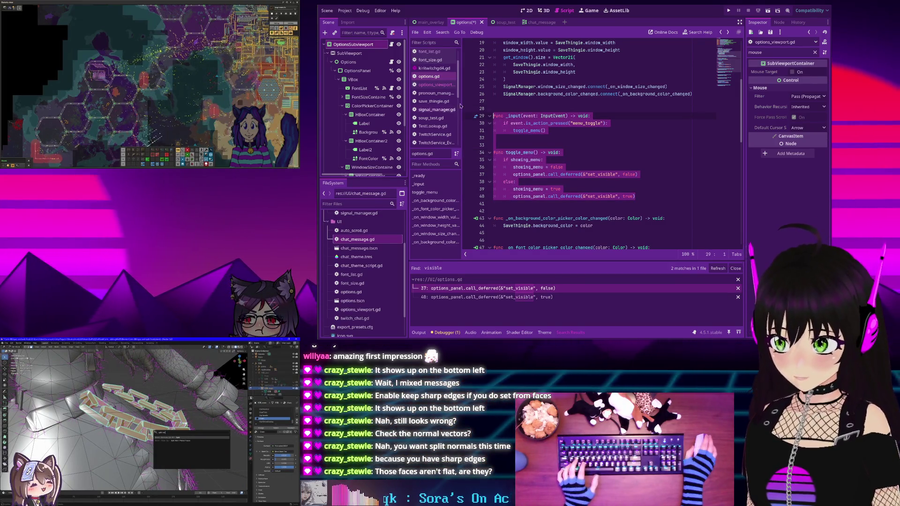
pyautogui.click(435, 84)
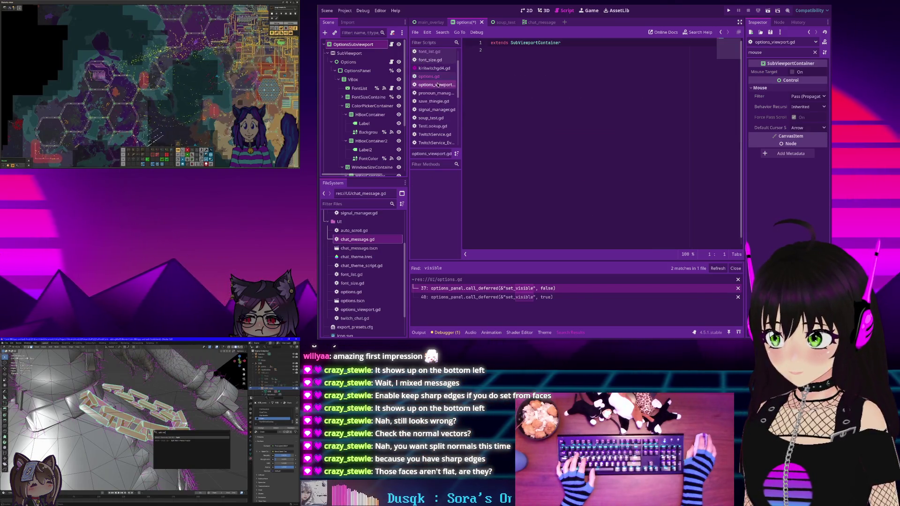
# Paste _input and toggle_menu into options_viewport.gd, change the if condition to 'visible', and drop the first options_panel prefix
pyautogui.hotkey('ctrl', 'v')
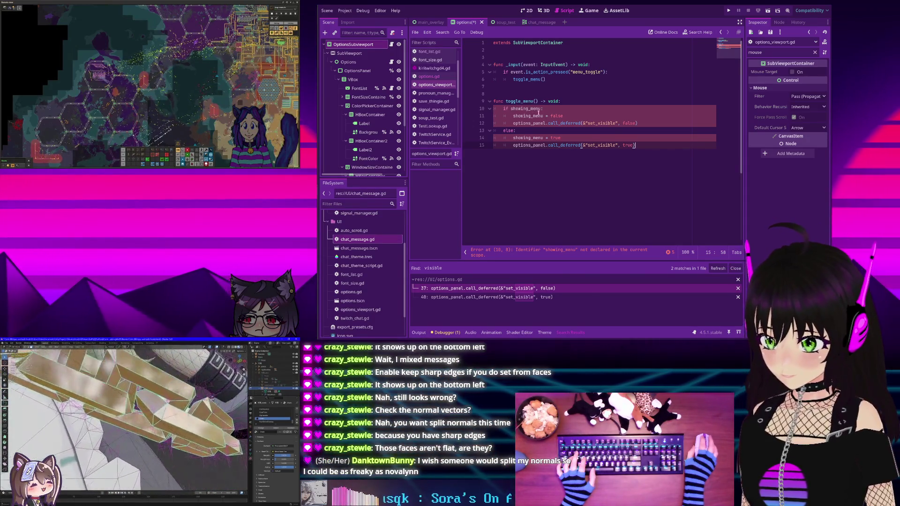
pyautogui.doubleClick(523, 109)
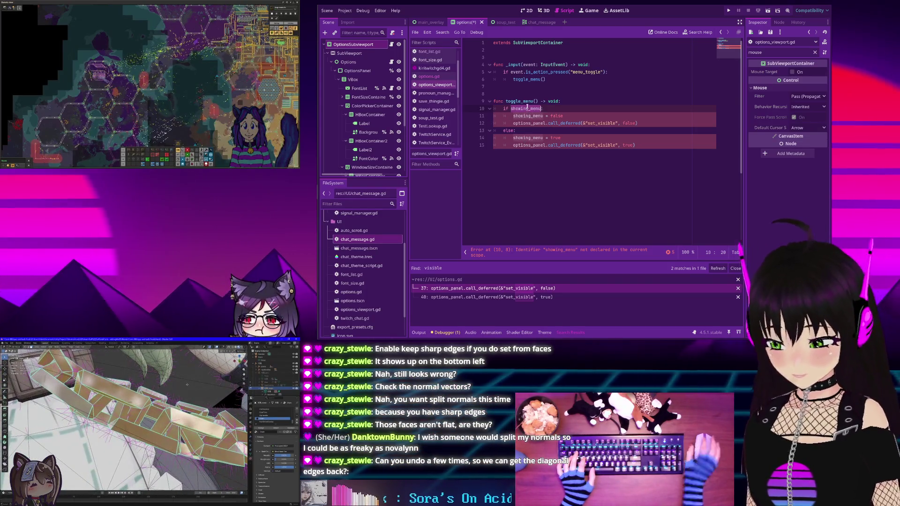
pyautogui.write('visible:')
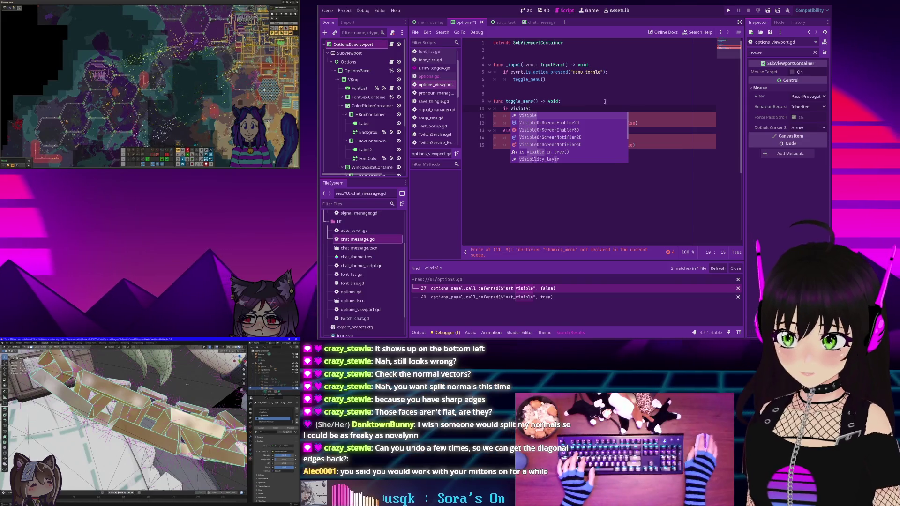
pyautogui.click(581, 93)
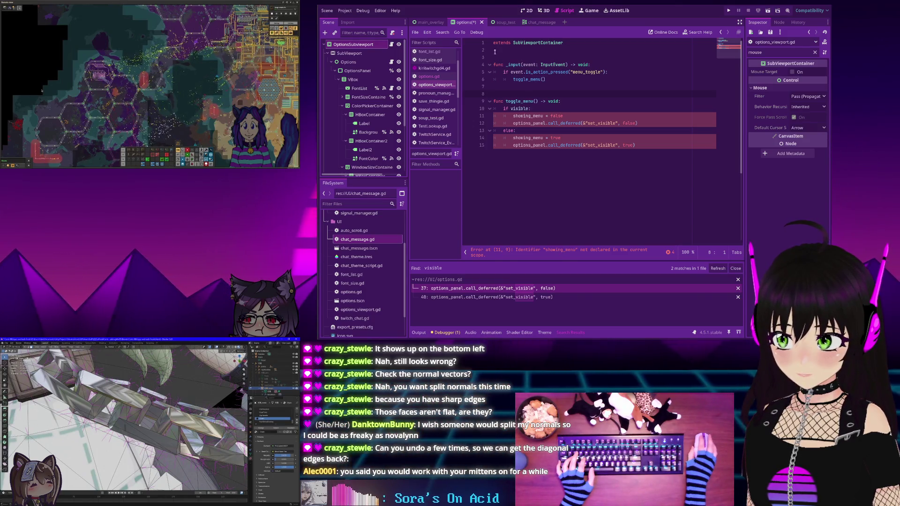
pyautogui.click(547, 123)
pyautogui.hotkey('shift', 'Home')
pyautogui.press('BackSpace')
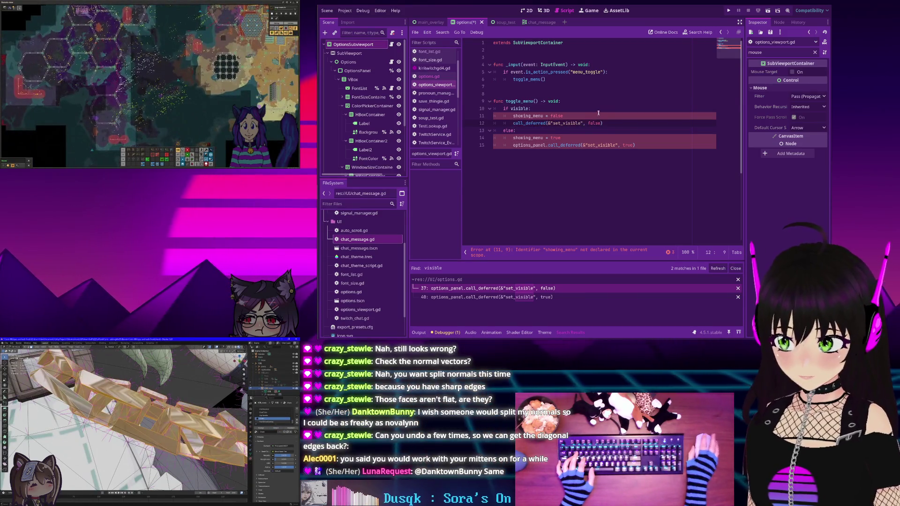
# Delete both showing_menu lines, remove the remaining options_panel prefix, and save options_viewport.gd
pyautogui.click(567, 110)
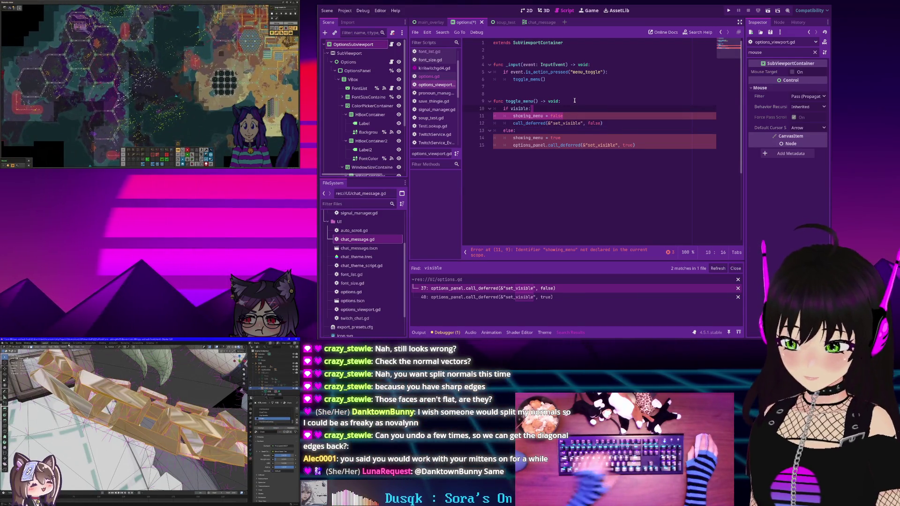
pyautogui.hotkey('shift', 'Down')
pyautogui.hotkey('shift', 'End')
pyautogui.press('BackSpace')
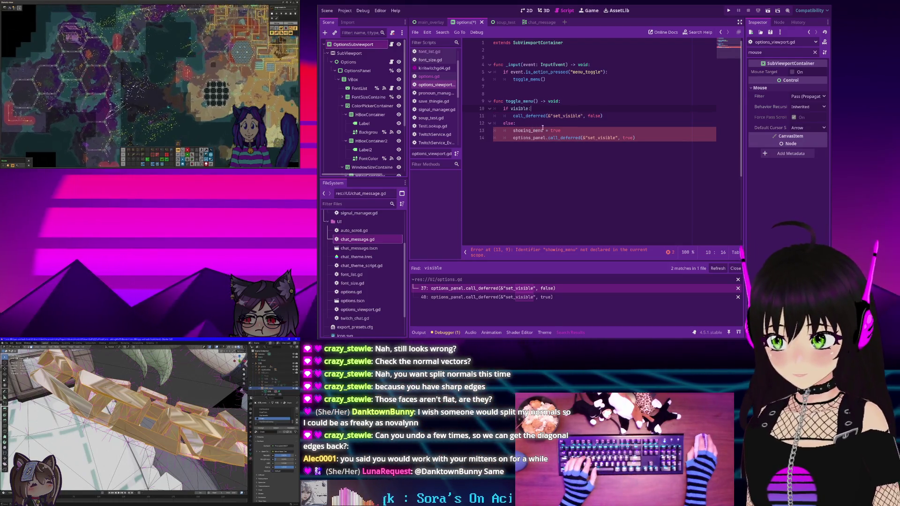
pyautogui.click(564, 126)
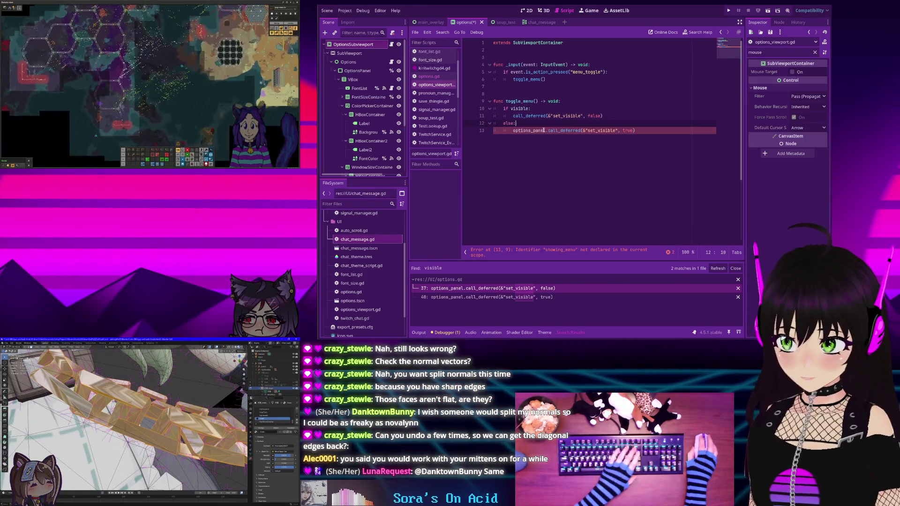
pyautogui.press('Down')
pyautogui.hotkey('ctrl', 'shift', 'k')
pyautogui.press('Delete')
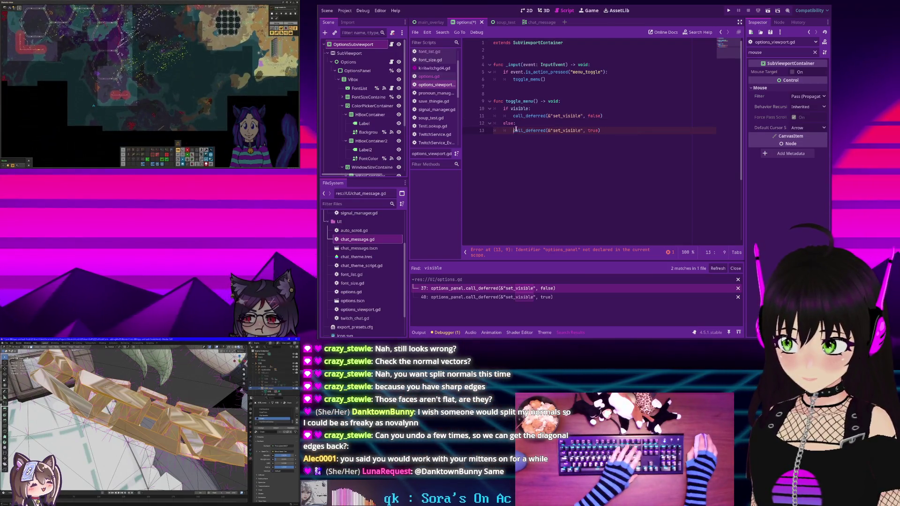
pyautogui.click(573, 102)
pyautogui.hotkey('ctrl', 's')
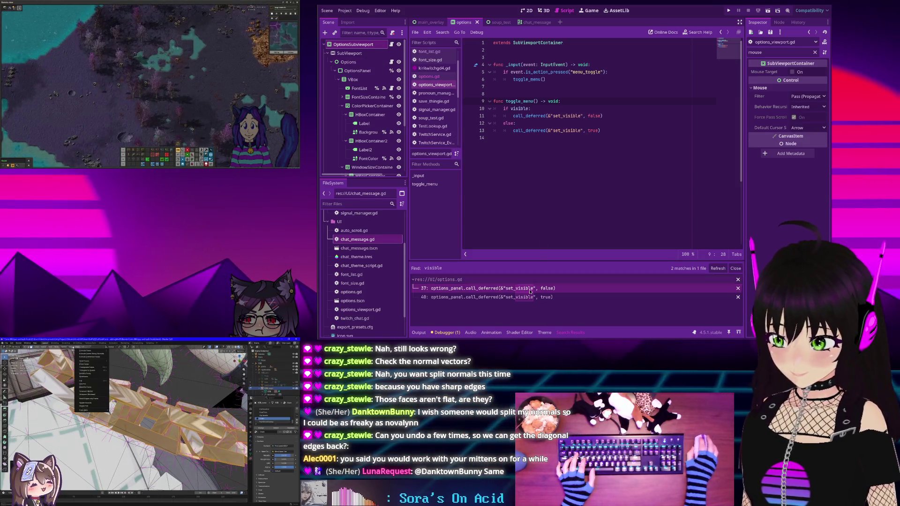
# Comment out the old _input and toggle_menu code on lines 29–40 of options.gd, then run the project
pyautogui.click(429, 76)
pyautogui.moveTo(636, 196); pyautogui.dragTo(493, 116)
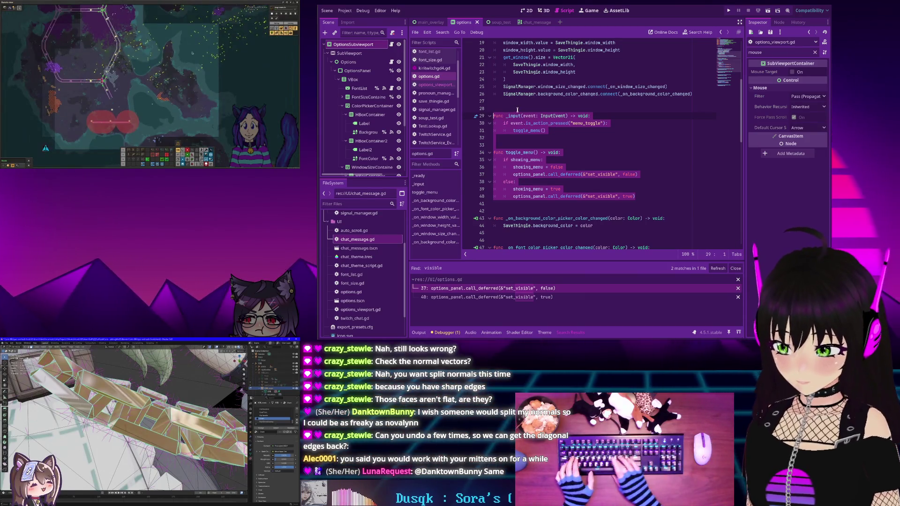
pyautogui.hotkey('ctrl', 'k')
pyautogui.click(728, 10)
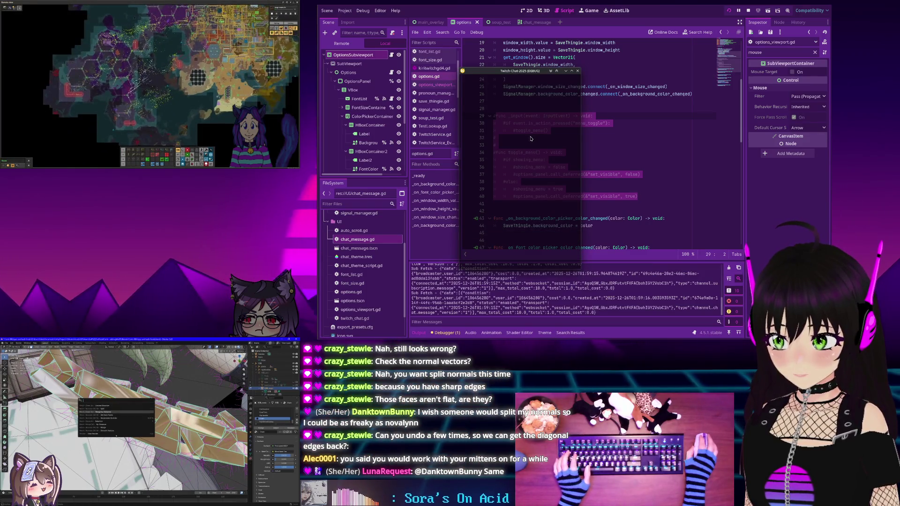
# Shrink the chat window, raise Font Size from 30 to 32, stretch the window taller, then stop the run
pyautogui.moveTo(512, 271); pyautogui.dragTo(488, 86)
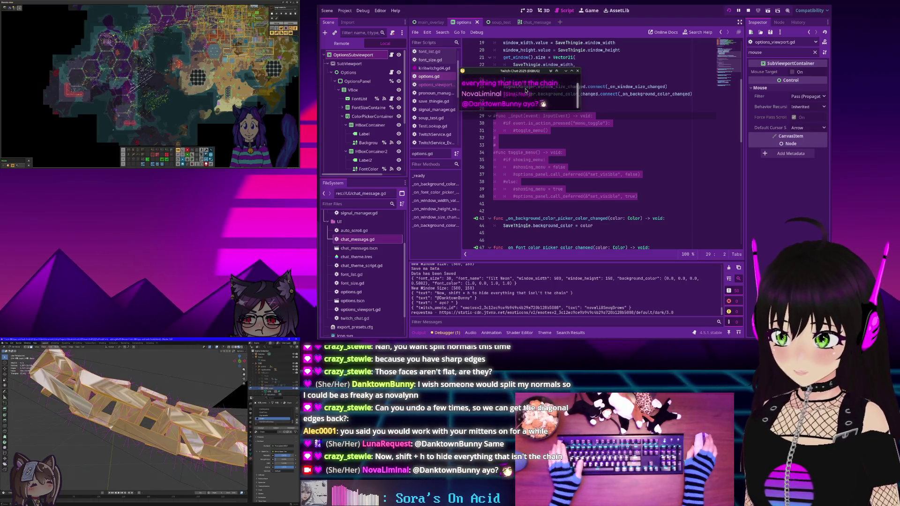
pyautogui.click(525, 90)
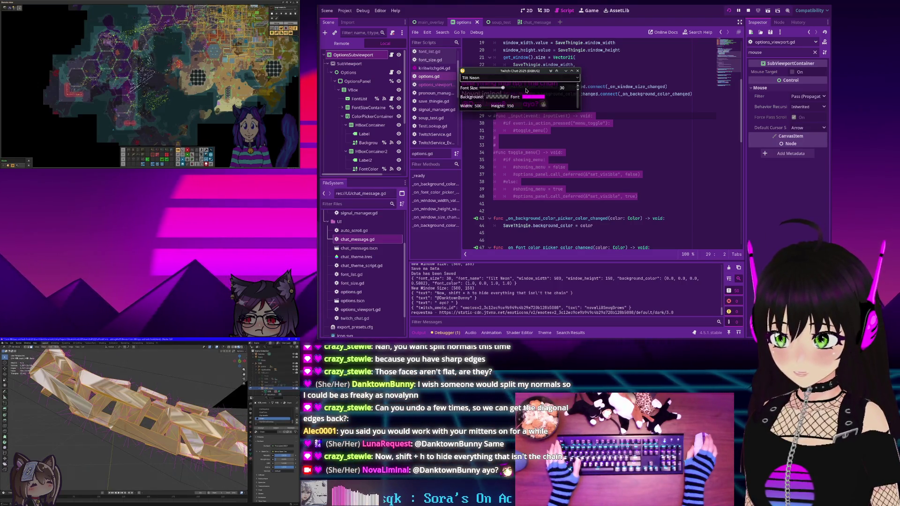
pyautogui.moveTo(502, 89); pyautogui.dragTo(504, 89)
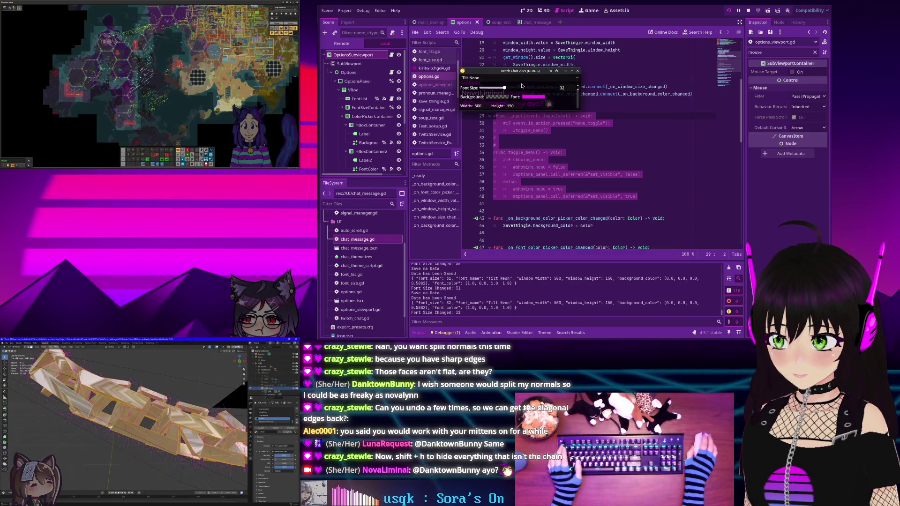
pyautogui.press('Tab')
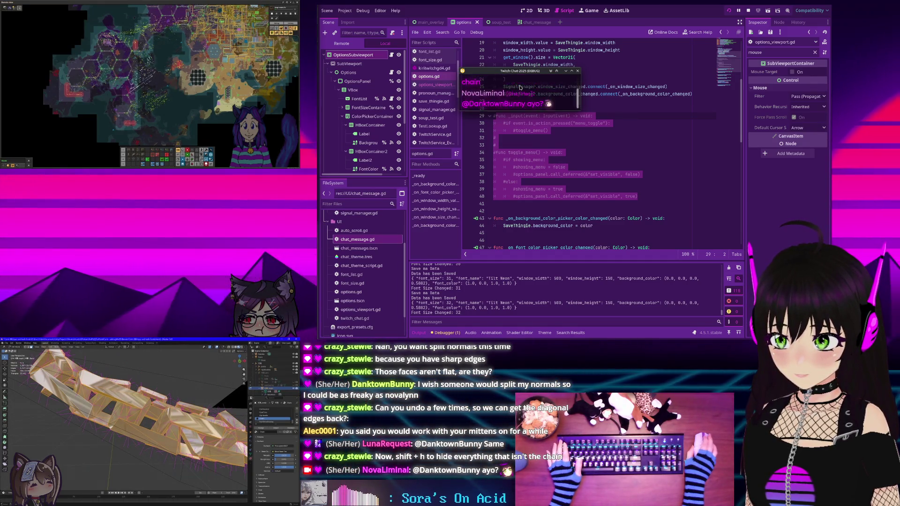
pyautogui.moveTo(503, 110); pyautogui.dragTo(503, 192)
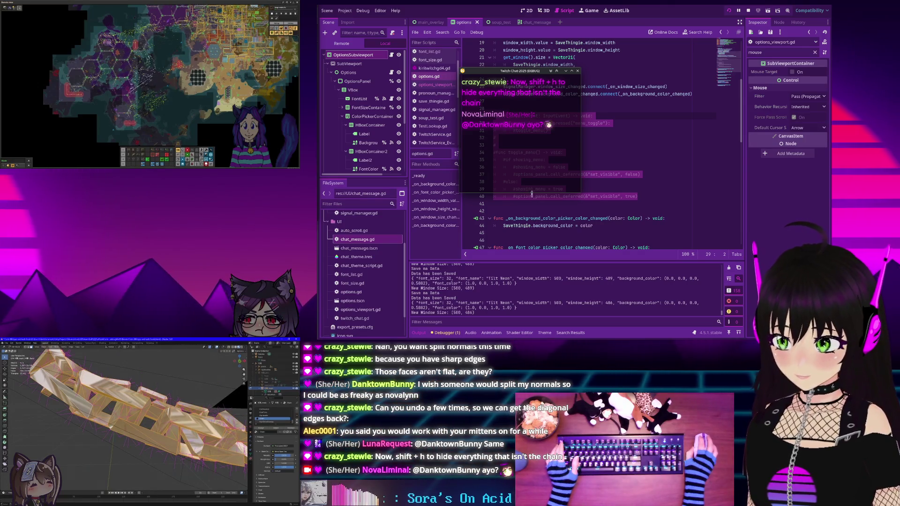
pyautogui.moveTo(533, 193); pyautogui.dragTo(546, 302)
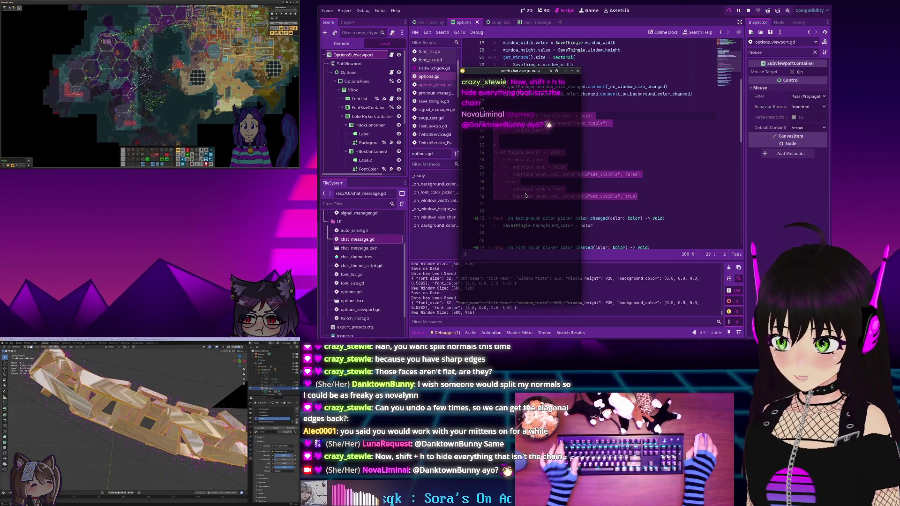
pyautogui.click(748, 11)
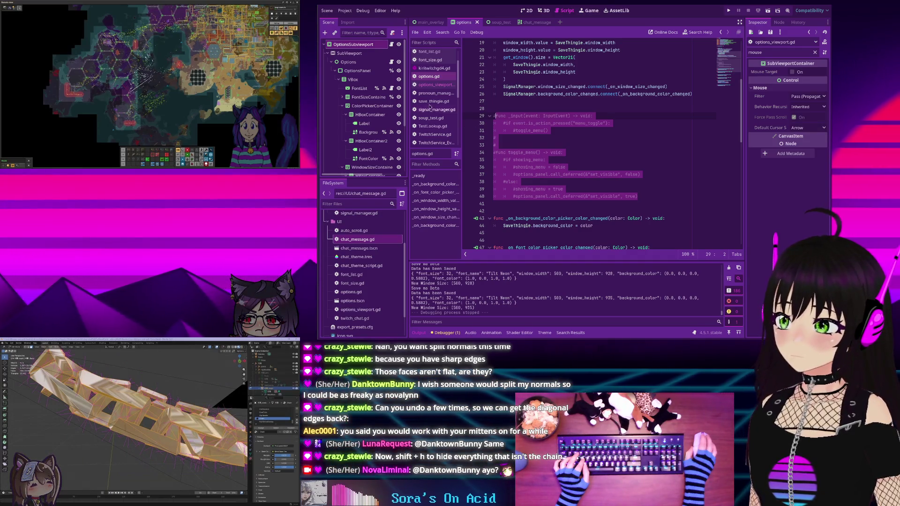
# Open options_viewport.gd from the OptionsSubviewport node and look over its _input and toggle_menu code
pyautogui.click(392, 44)
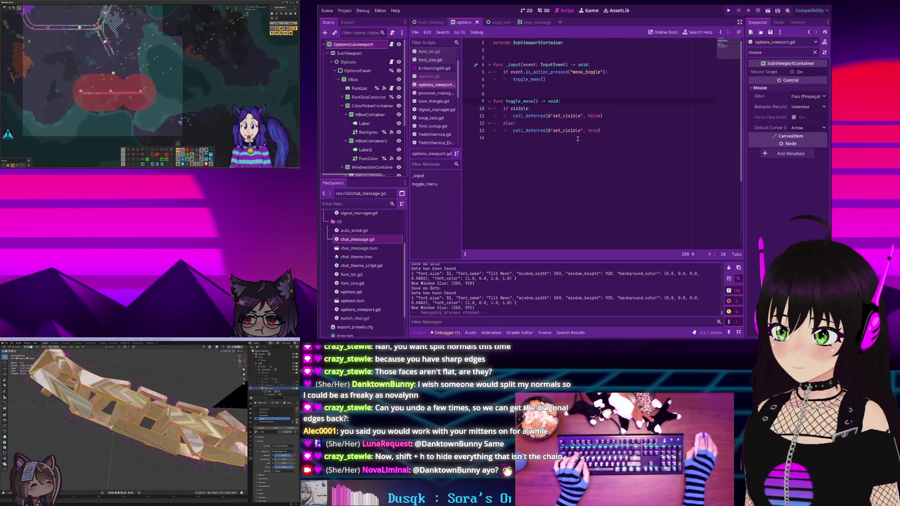
pyautogui.moveTo(605, 132); pyautogui.dragTo(493, 66)
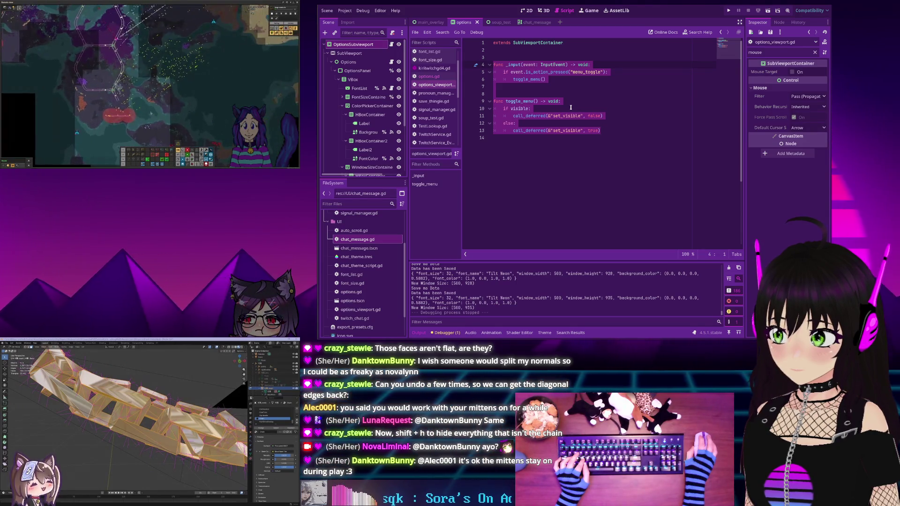
pyautogui.click(570, 108)
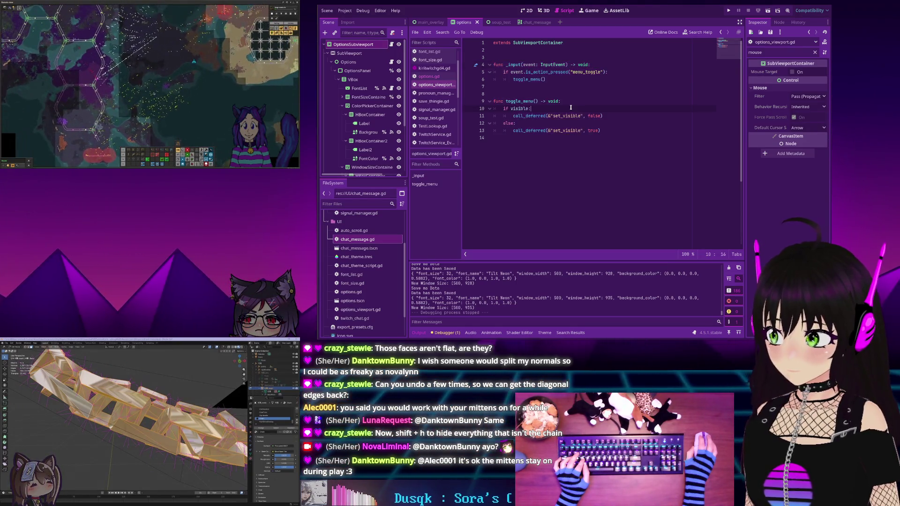
pyautogui.click(541, 122)
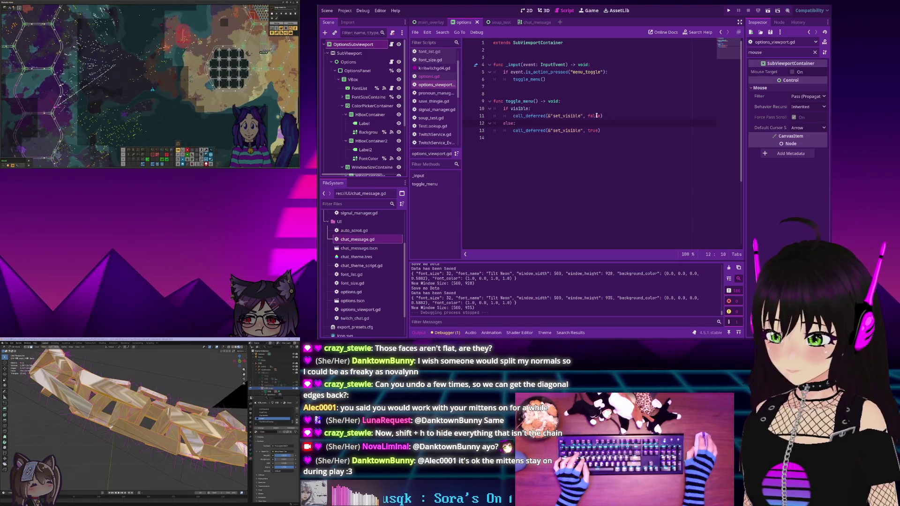